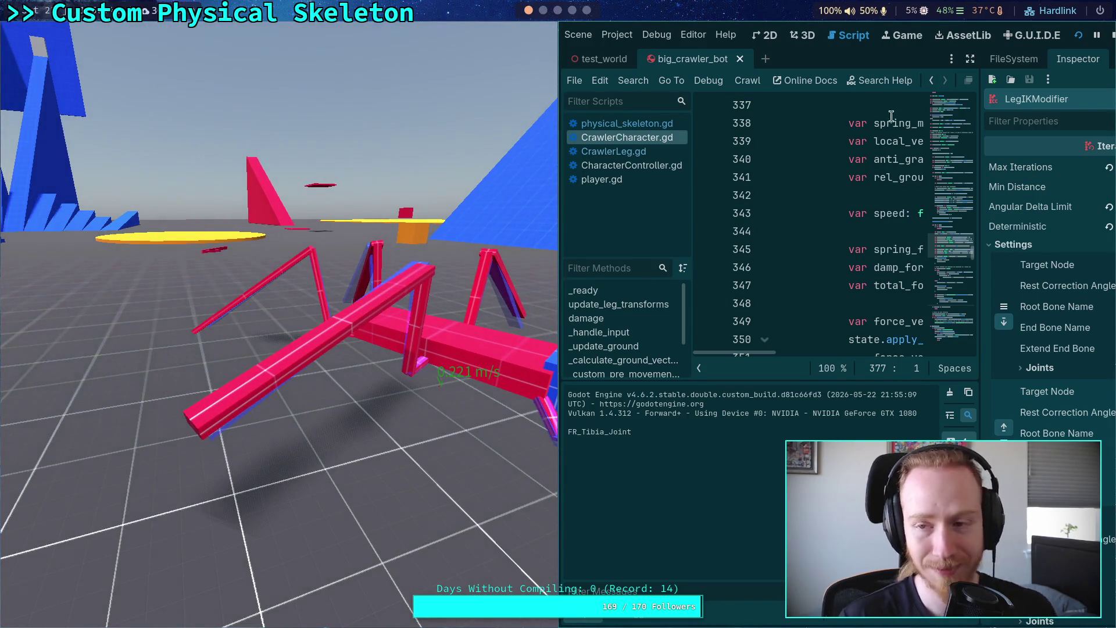
Stop the running crawler bot test and return to the CrawlerCharacter.gd script.
left_click(1097, 36)
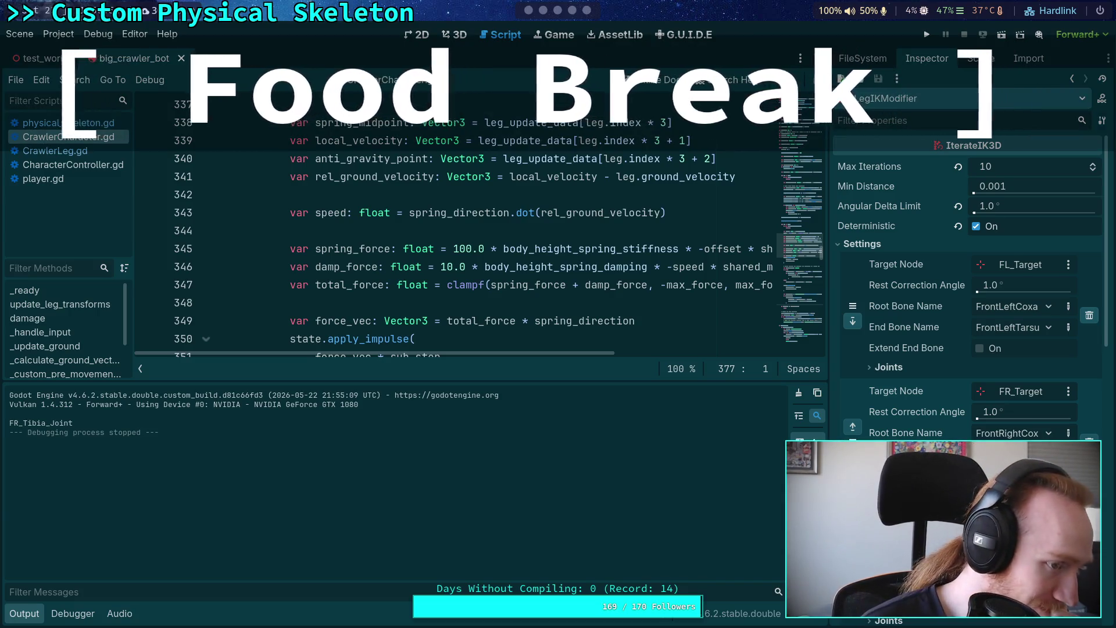
Test-drive the crawler bot forward again, then stop the game and bring up the Crawler Bot plan note.
mouse_move(553, 138)
key("F5")
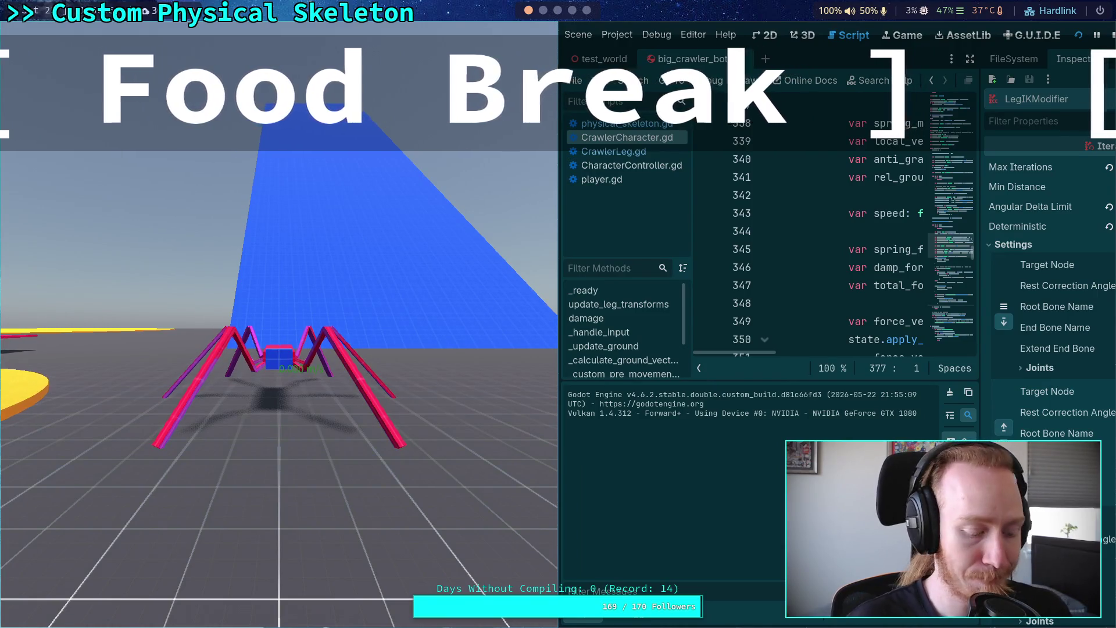
key("w")
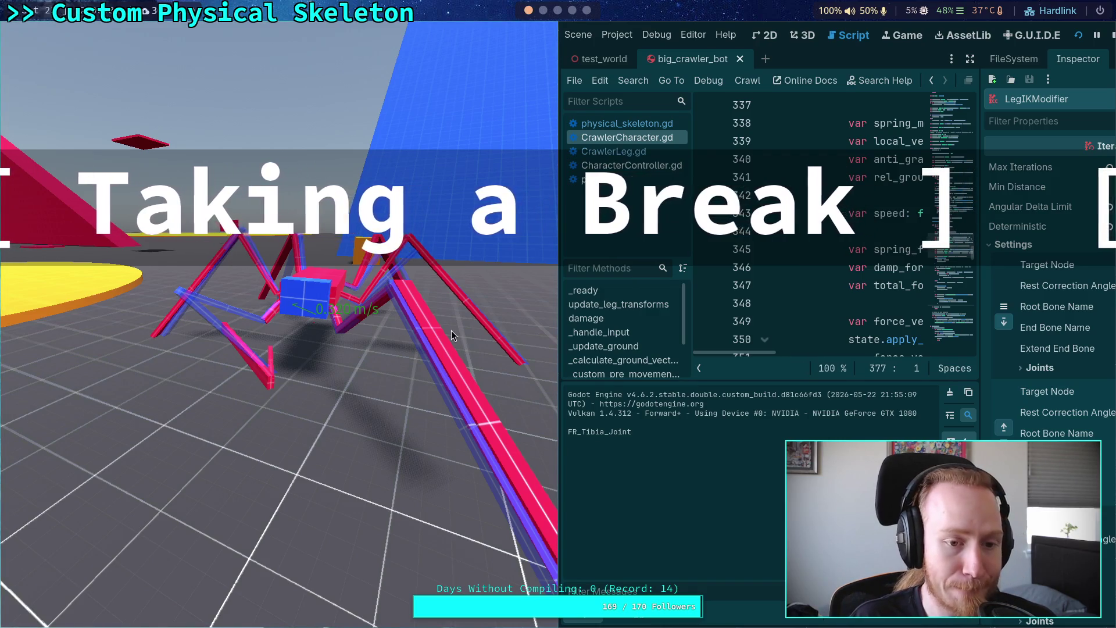
left_click_drag(451, 330, 360, 332)
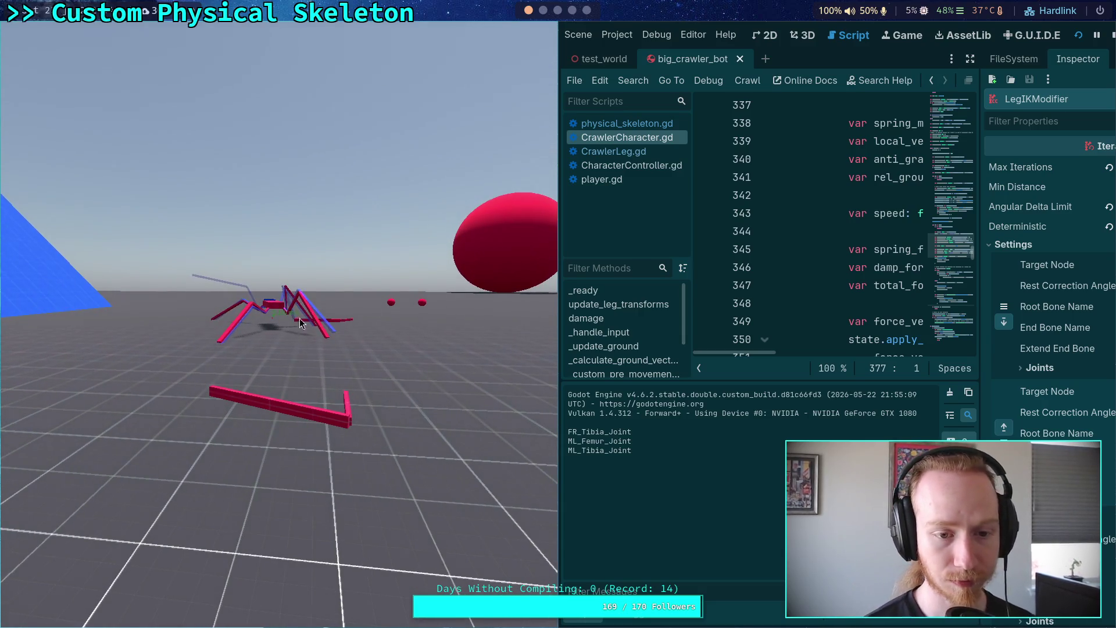
left_click(1110, 35)
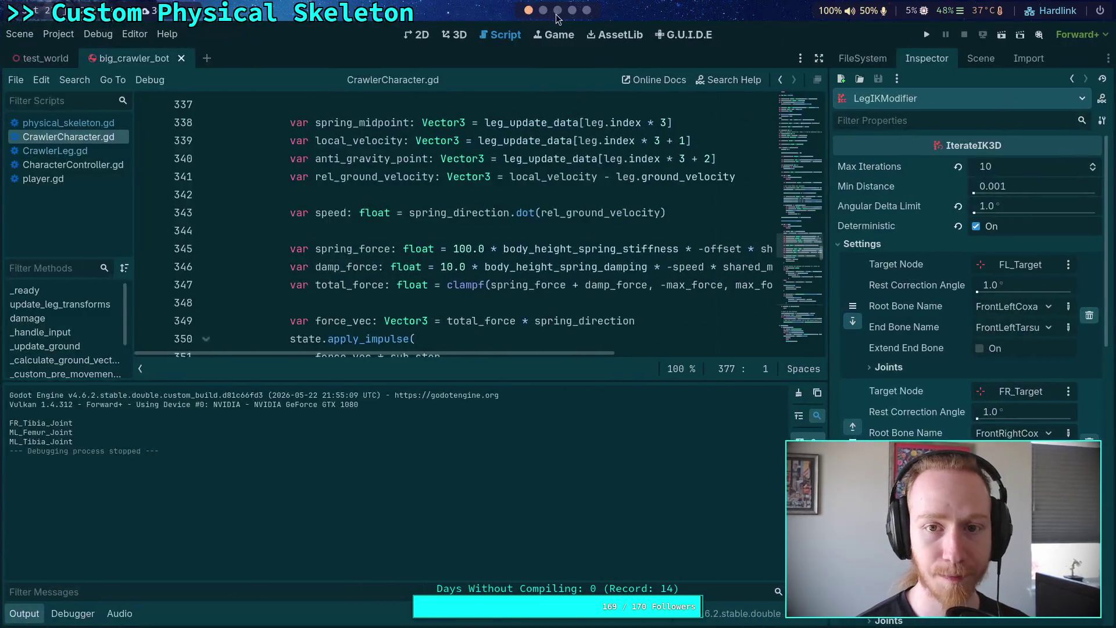
left_click(557, 10)
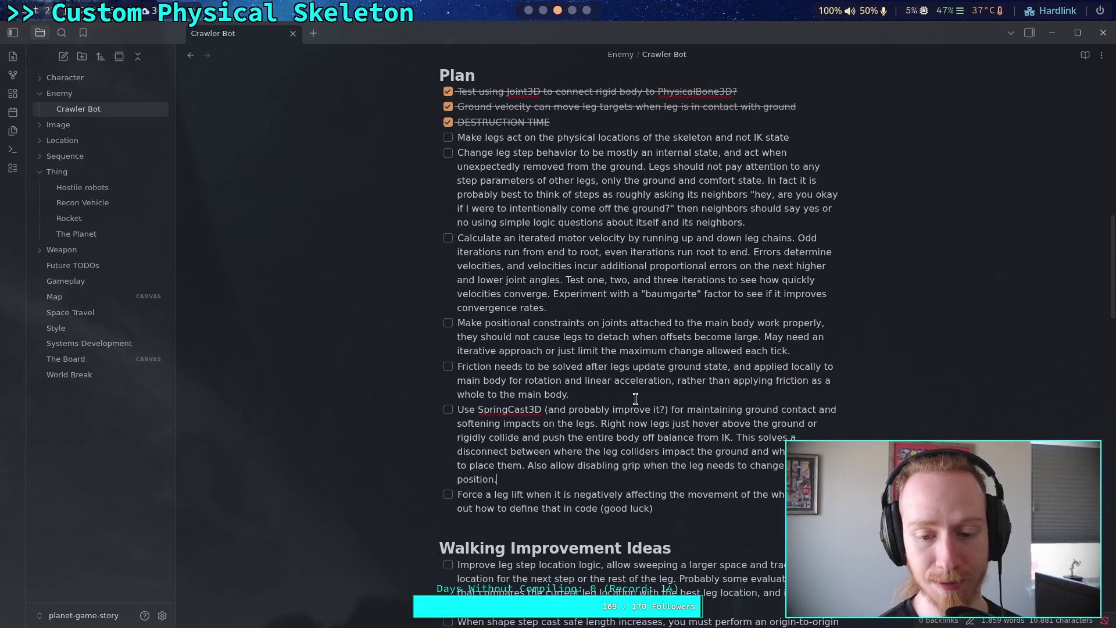
Add a checklist item: leg behavior disabled for the whole chain when joints are destroyed, motors at 0 target velocity with limit.
key("Return")
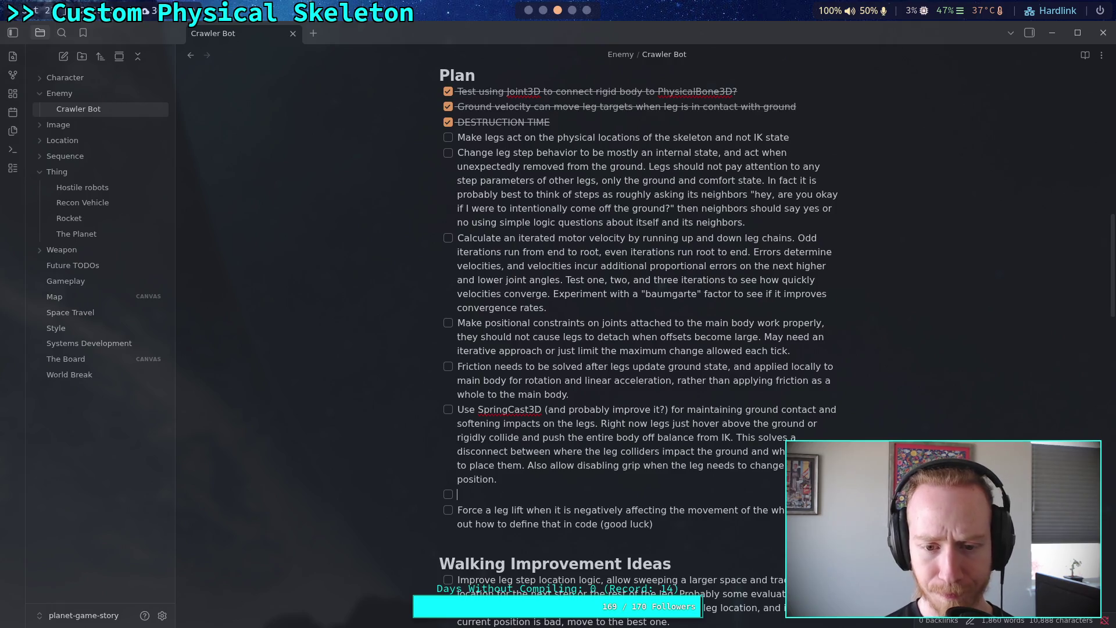
type("Motors ")
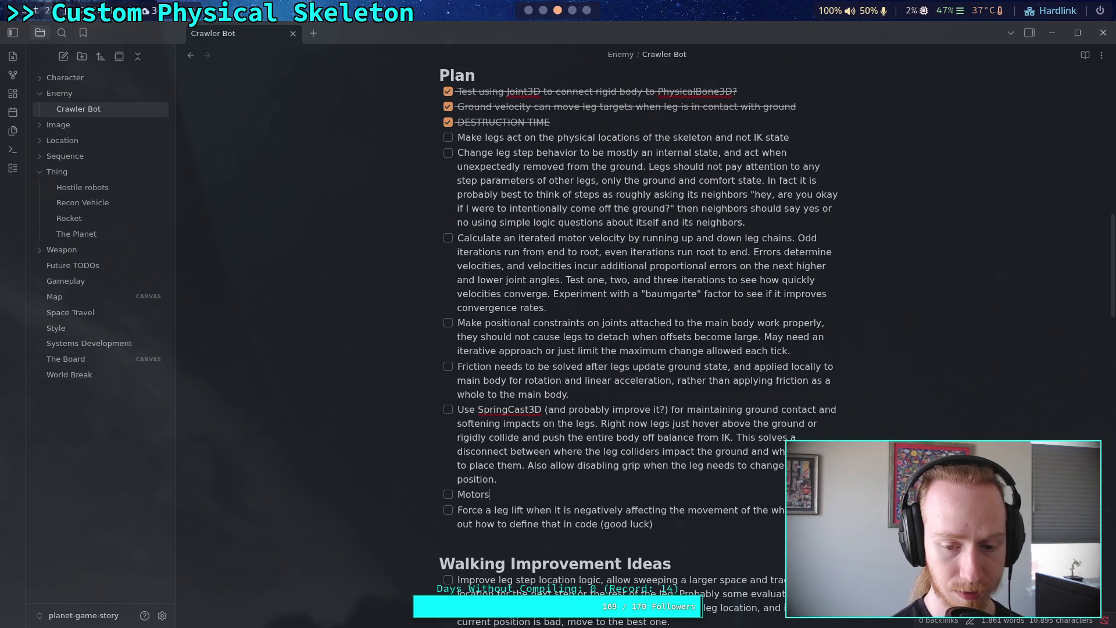
type("joints ")
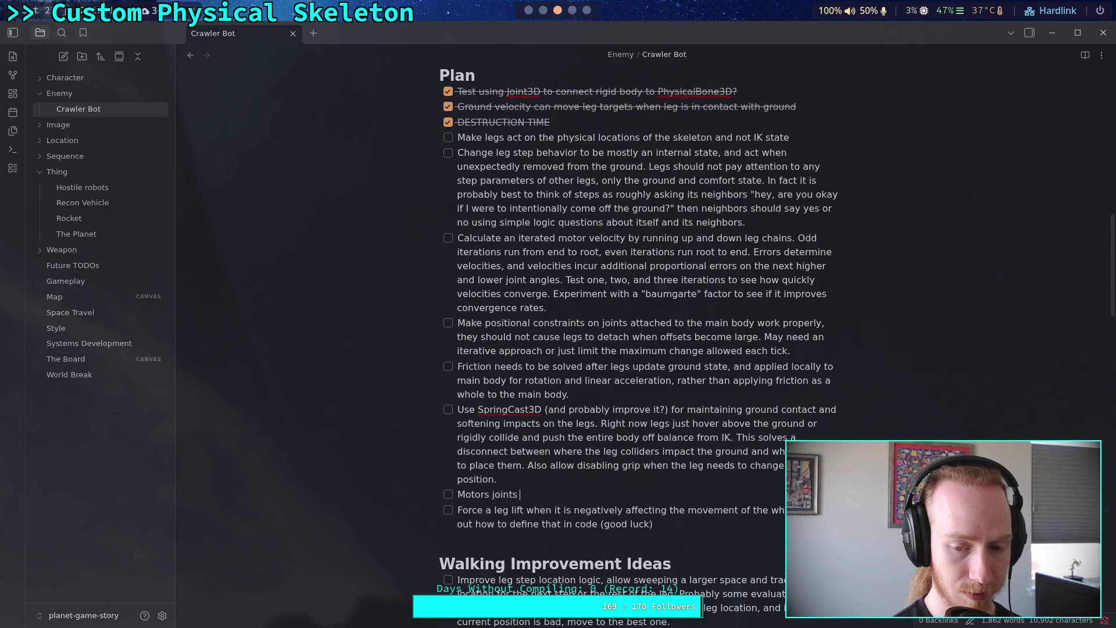
type("should")
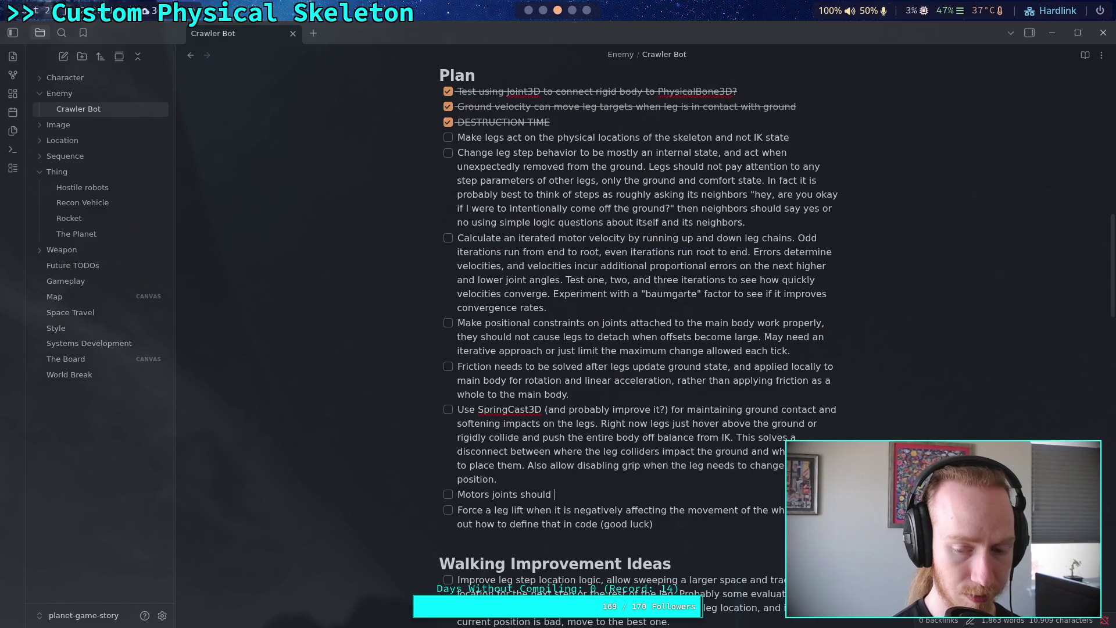
key("BackSpace")
key("BackSpace")
key("BackSpace")
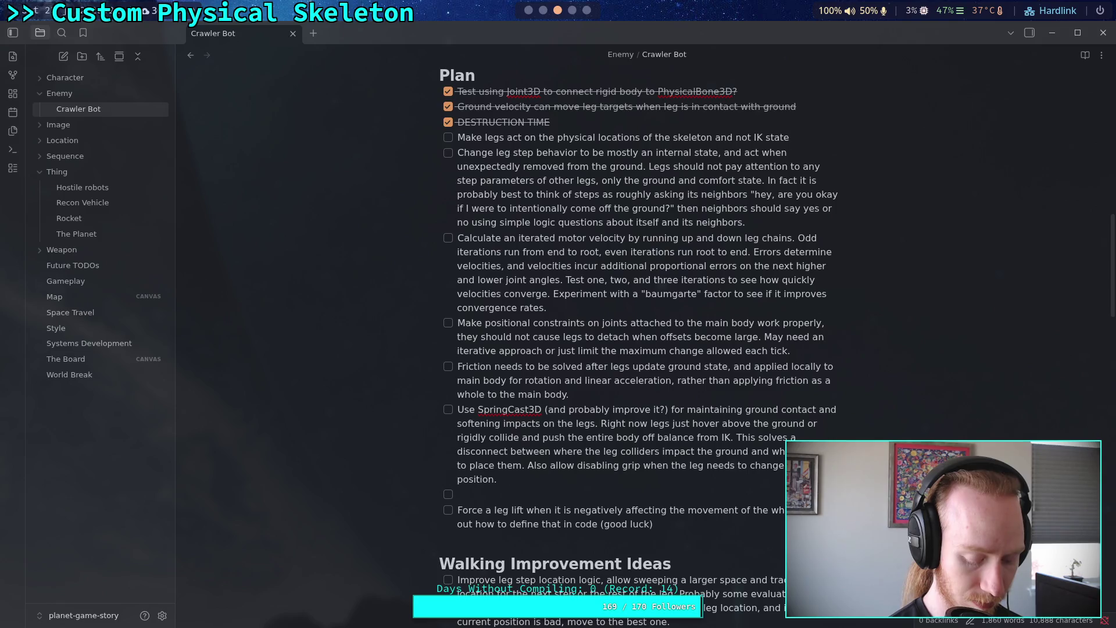
type("Leg behavior should be effectively")
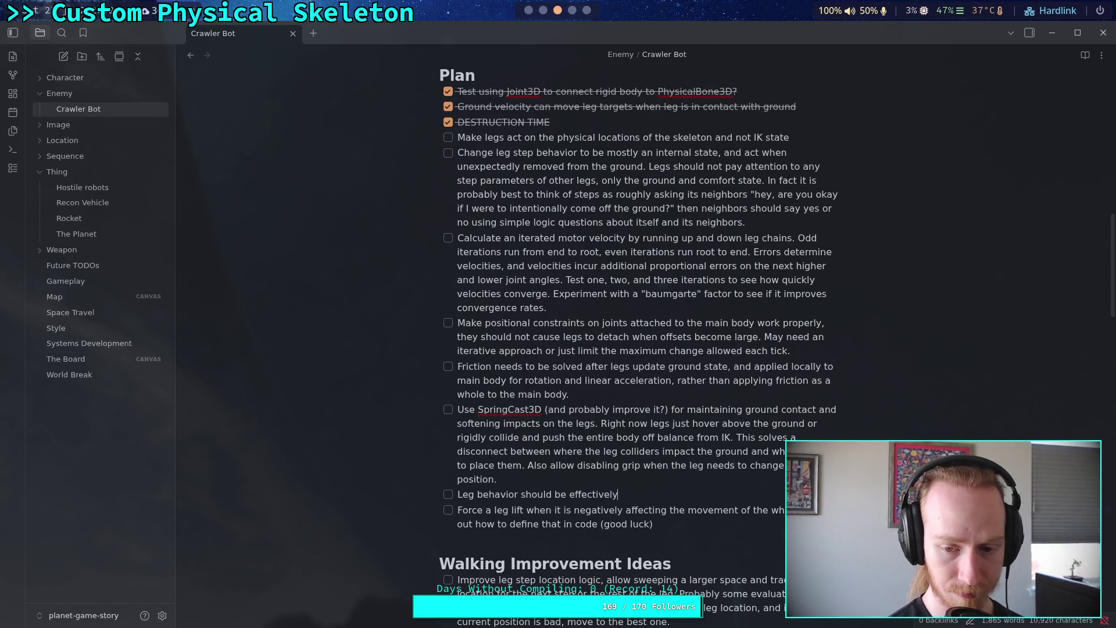
type(" disabled ")
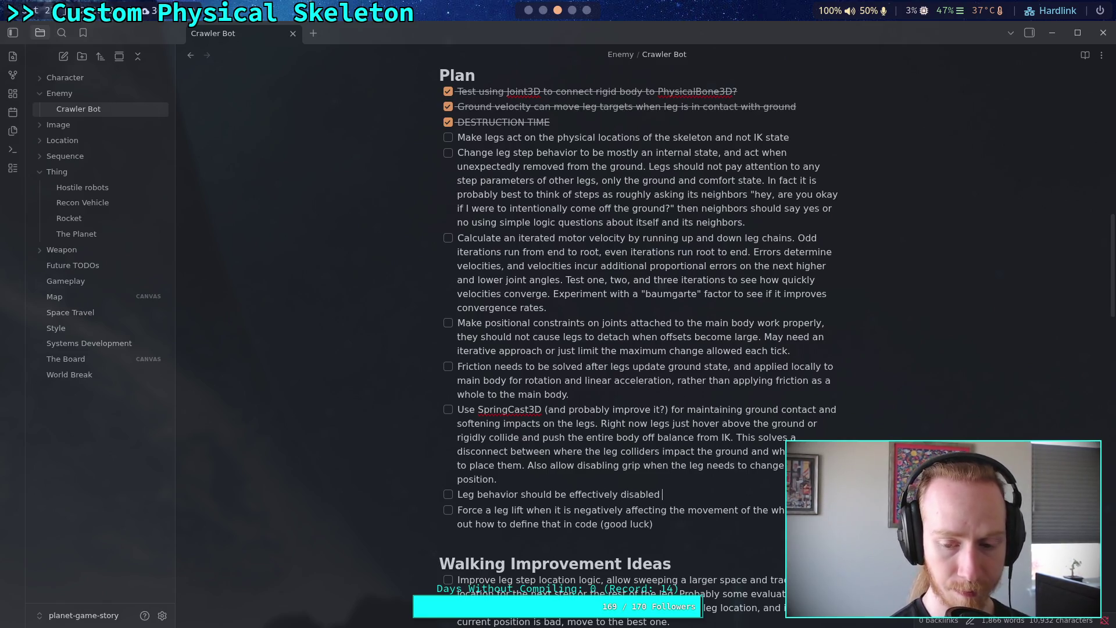
type("when joints are destroyed,")
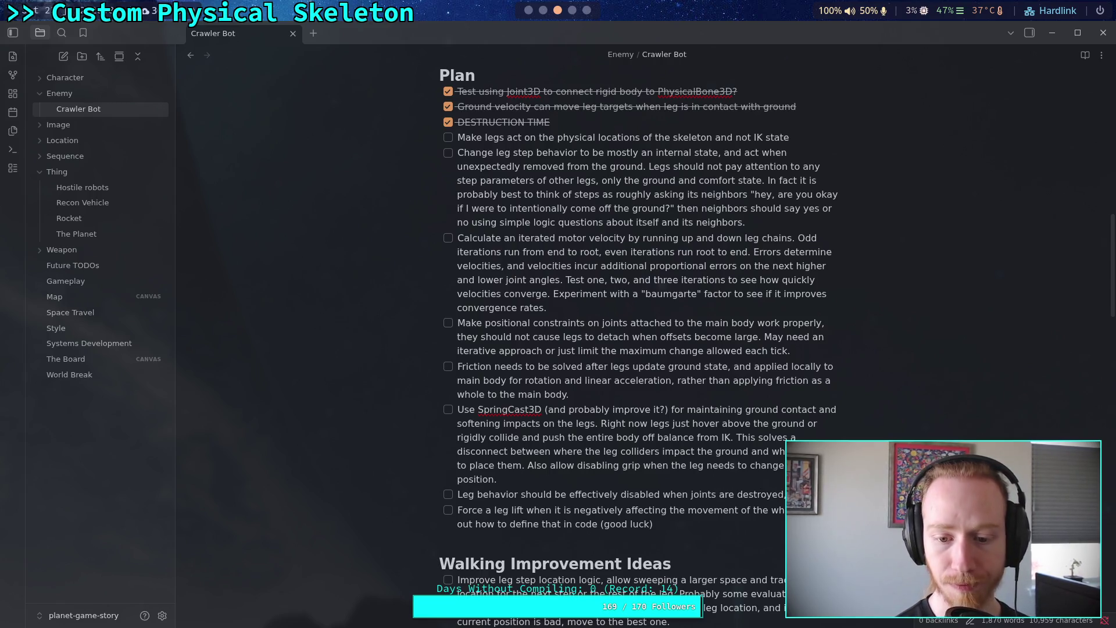
type("anther ")
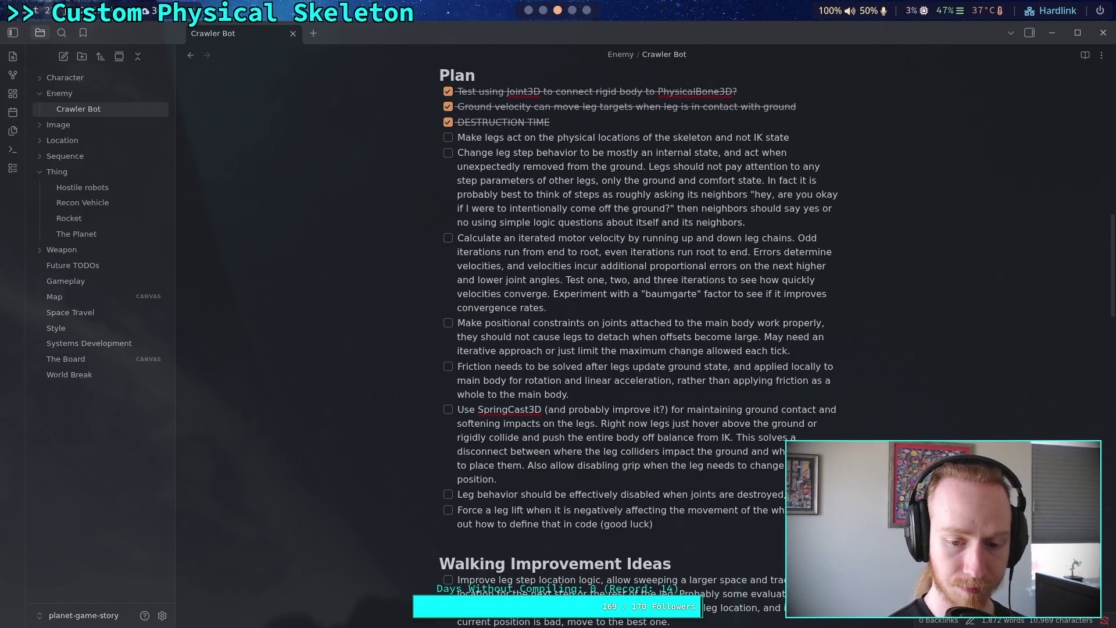
type("be")
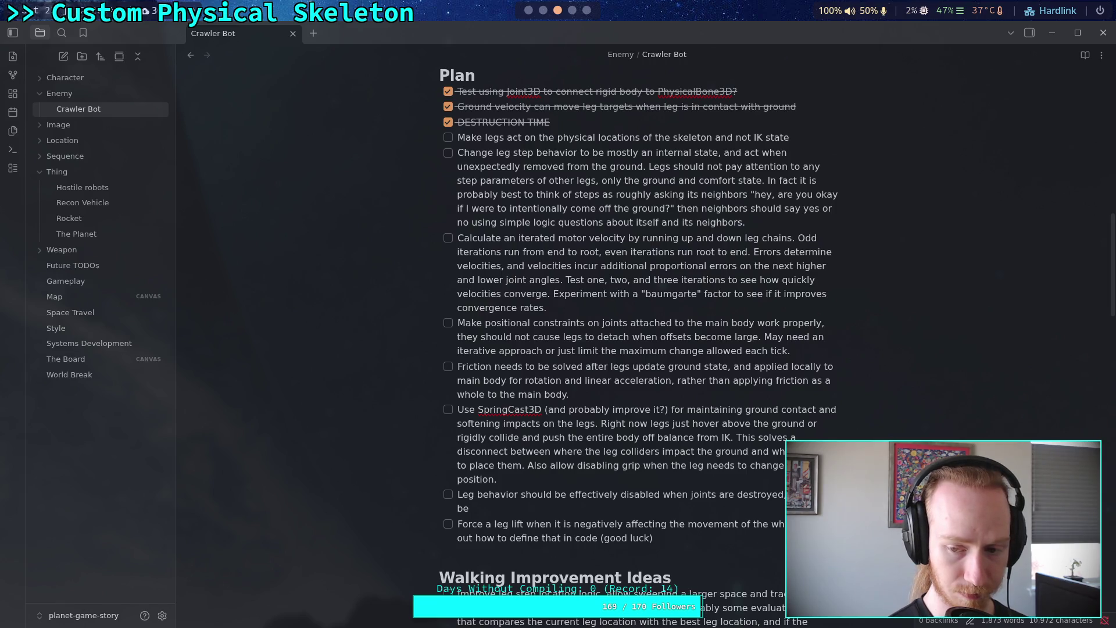
type("di")
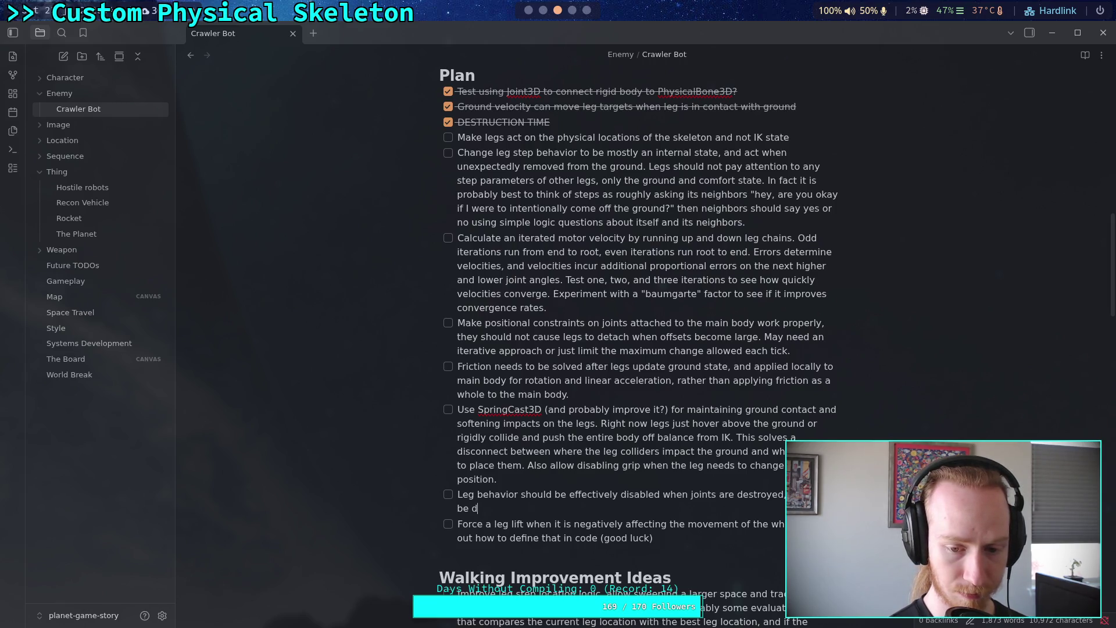
type("sab")
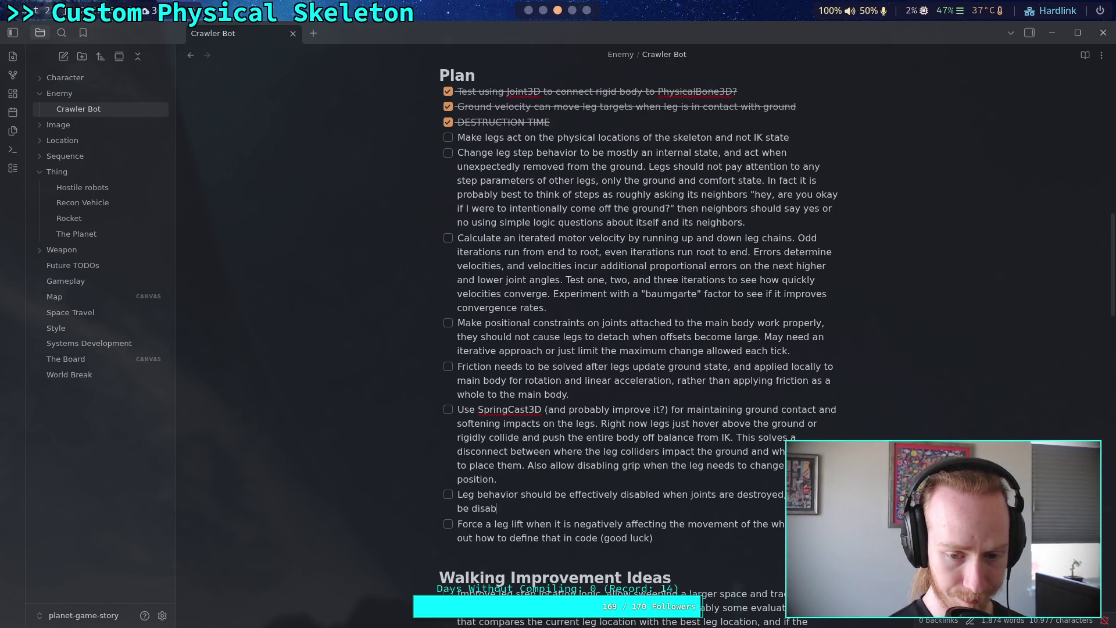
type("led for the ")
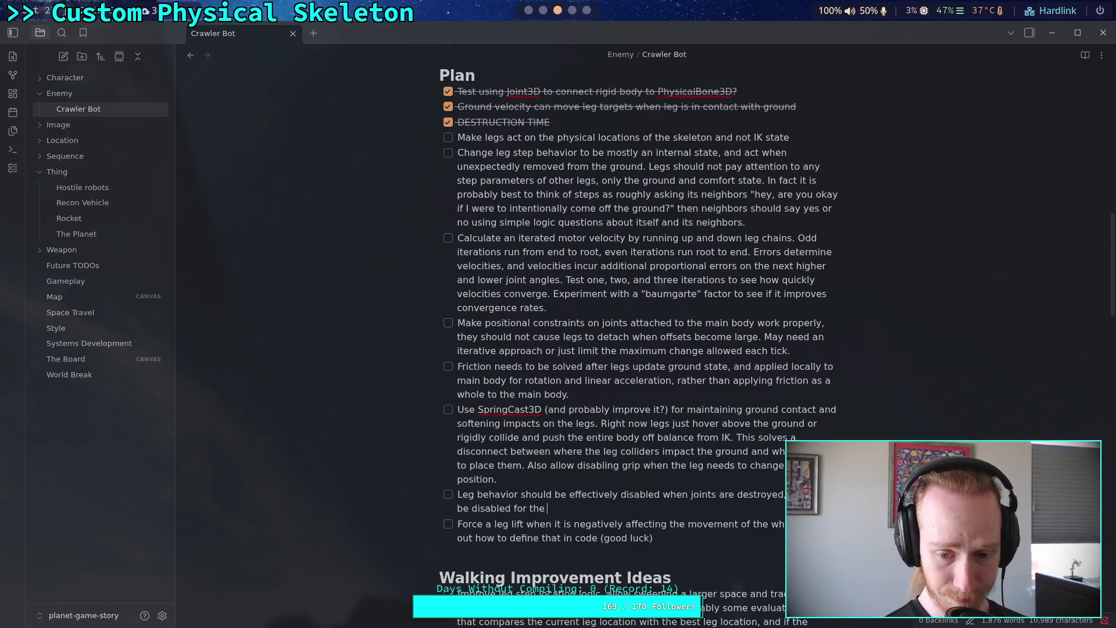
type("entire cha")
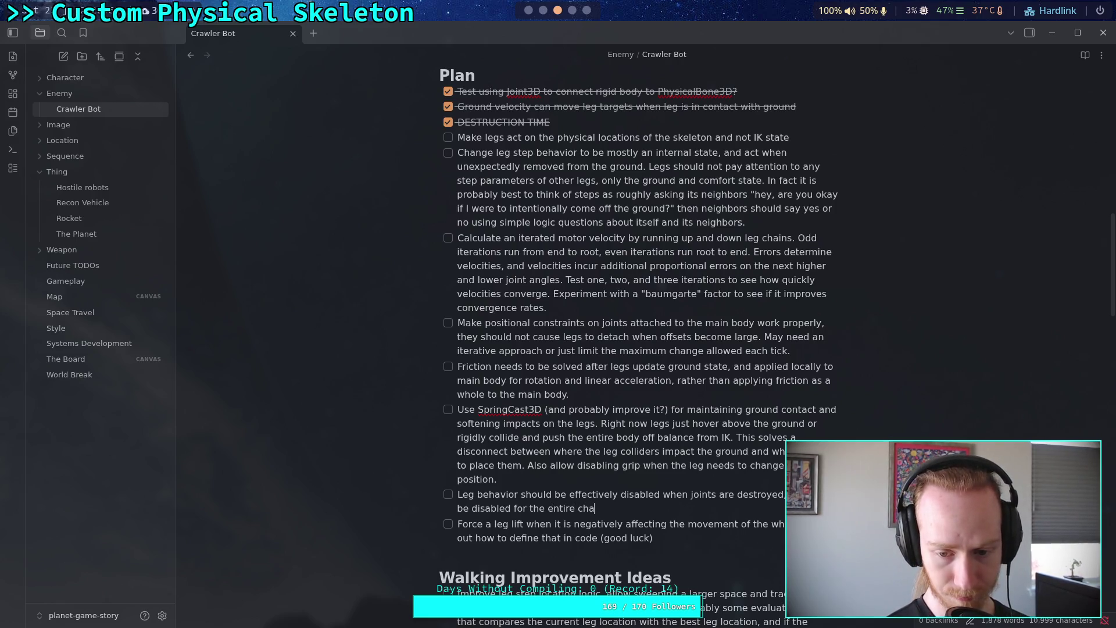
type("in and")
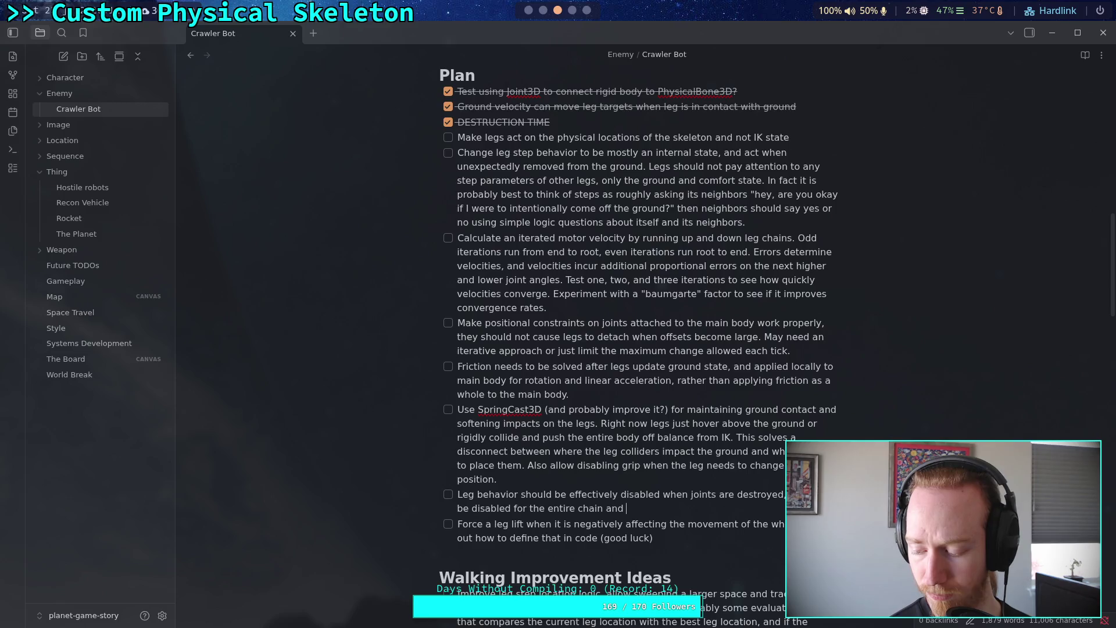
type("moto")
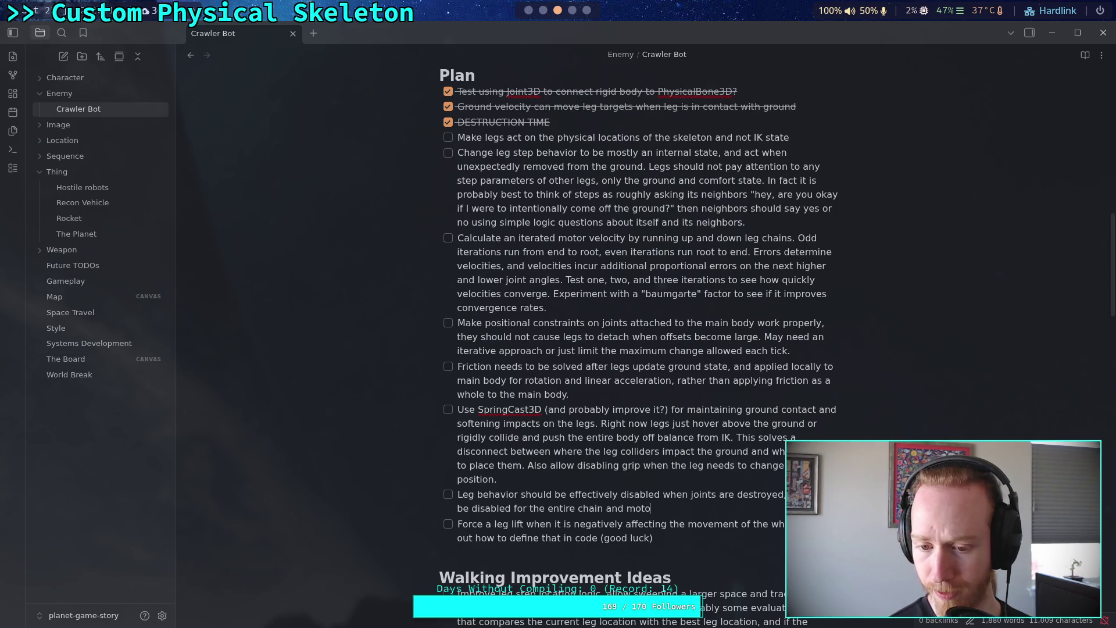
type("rs set to0")
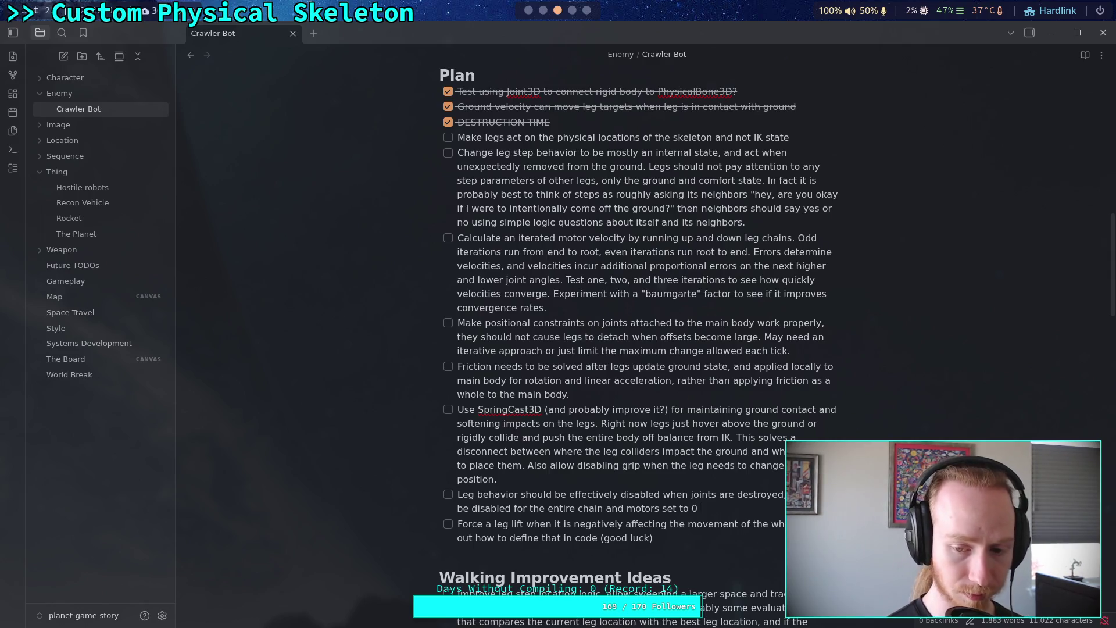
type("target")
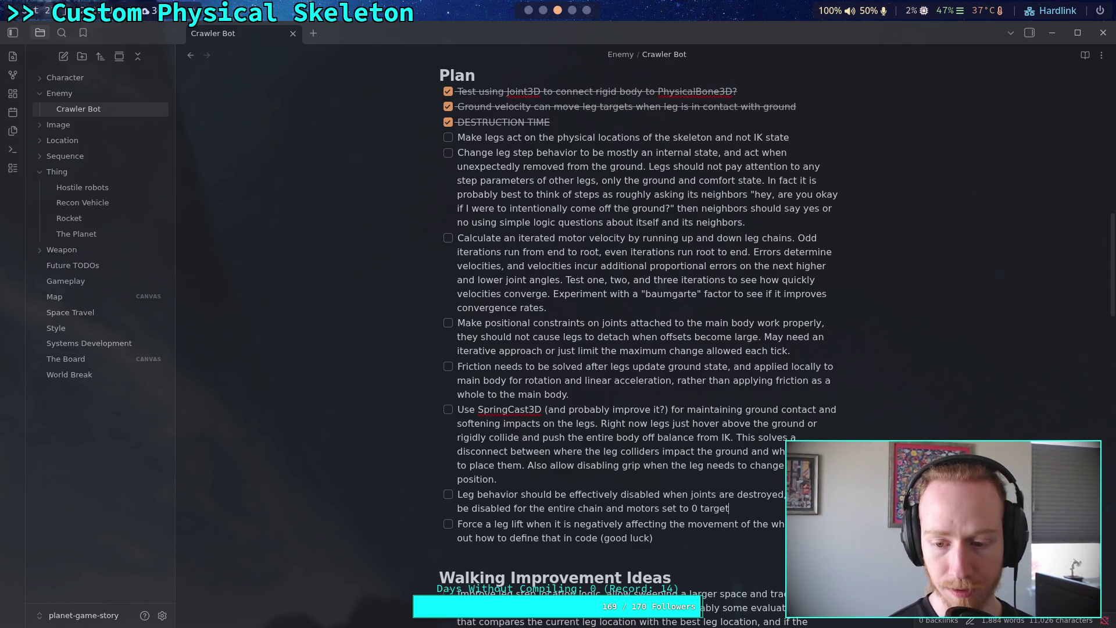
type("veloci")
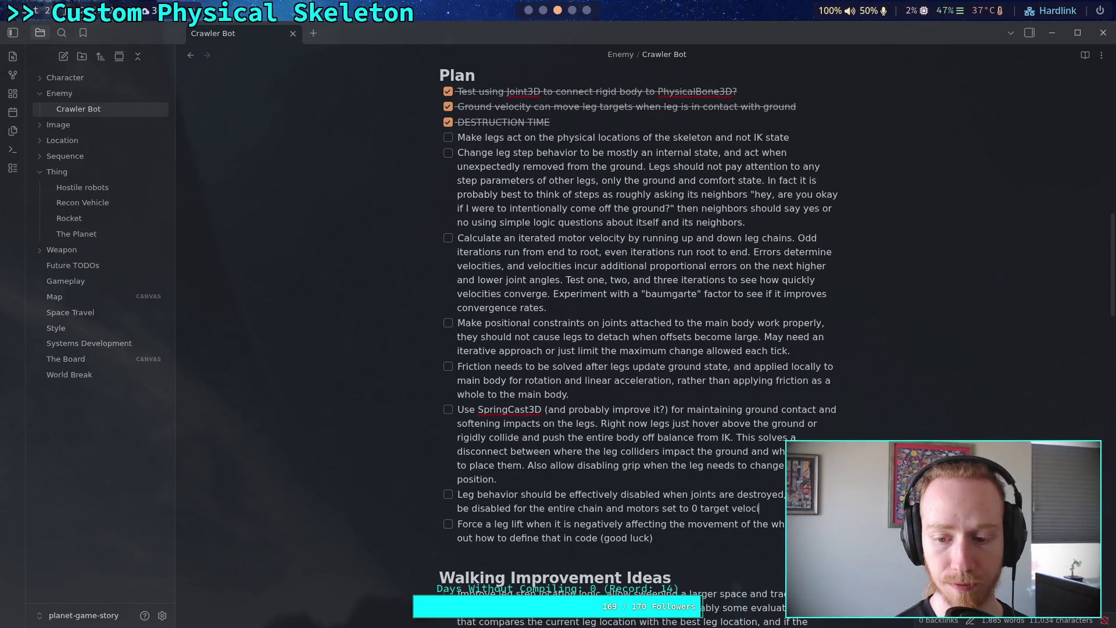
type("ty wit")
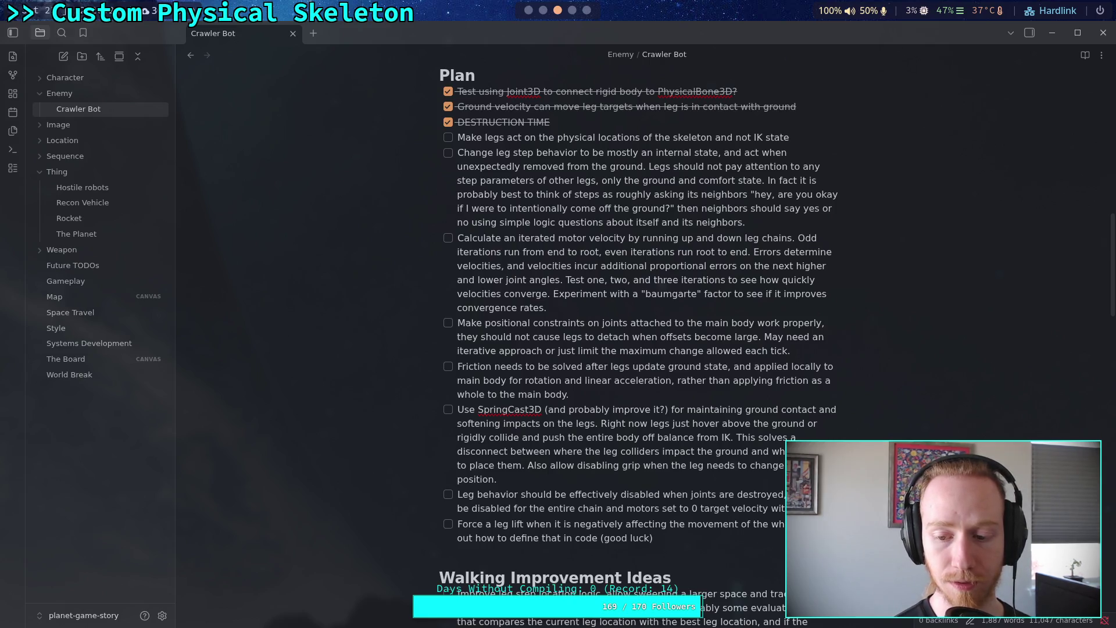
type("h limit")
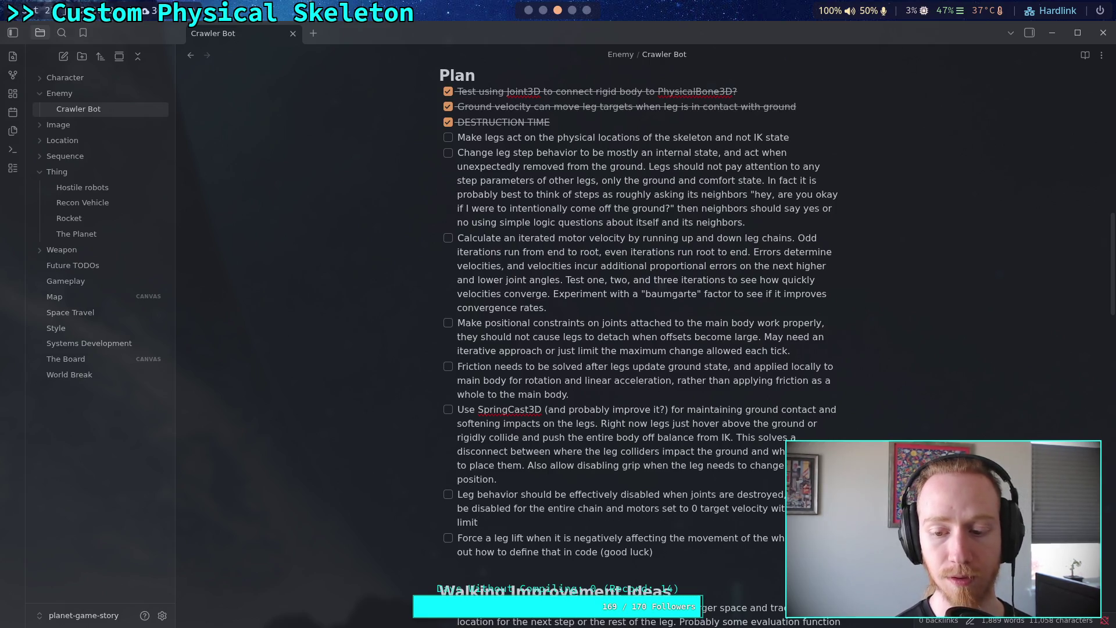
type("to ")
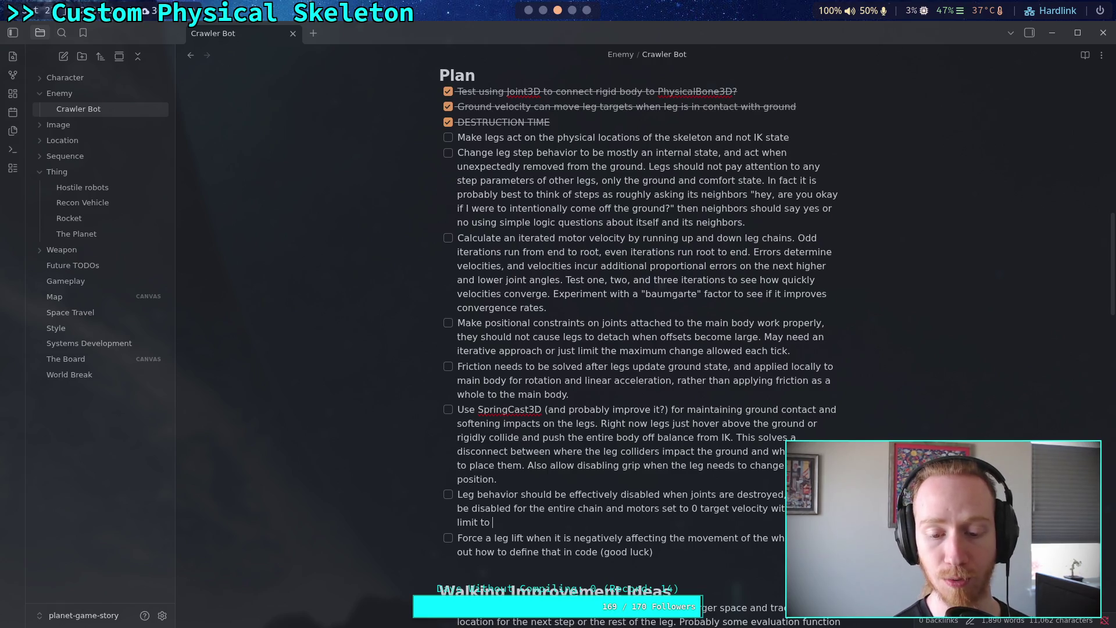
type("simulate disabled motors that only have friction.")
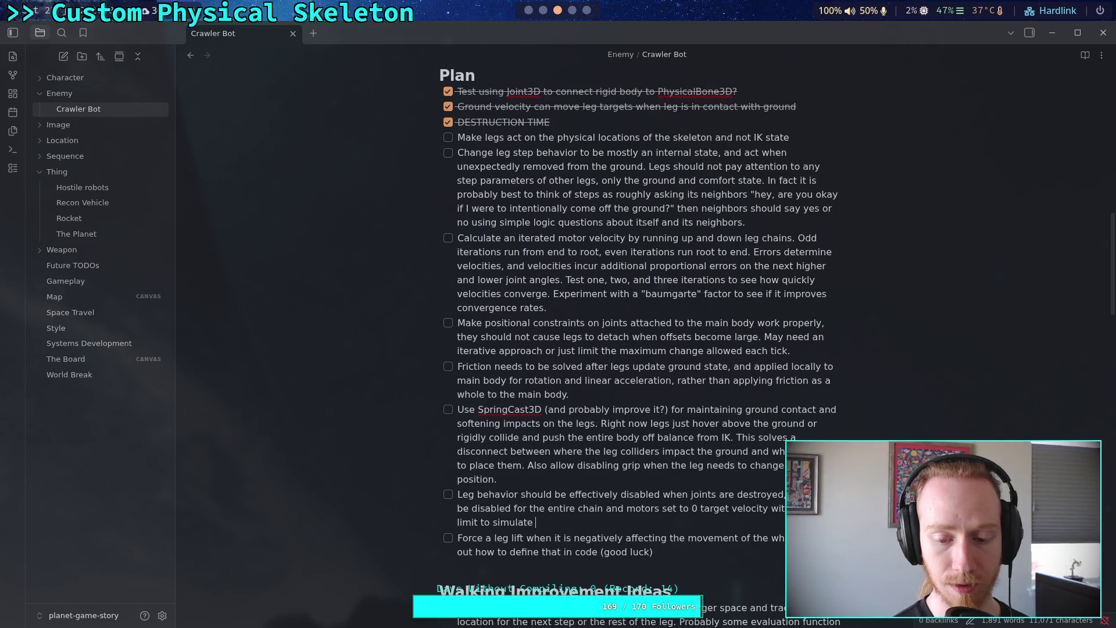
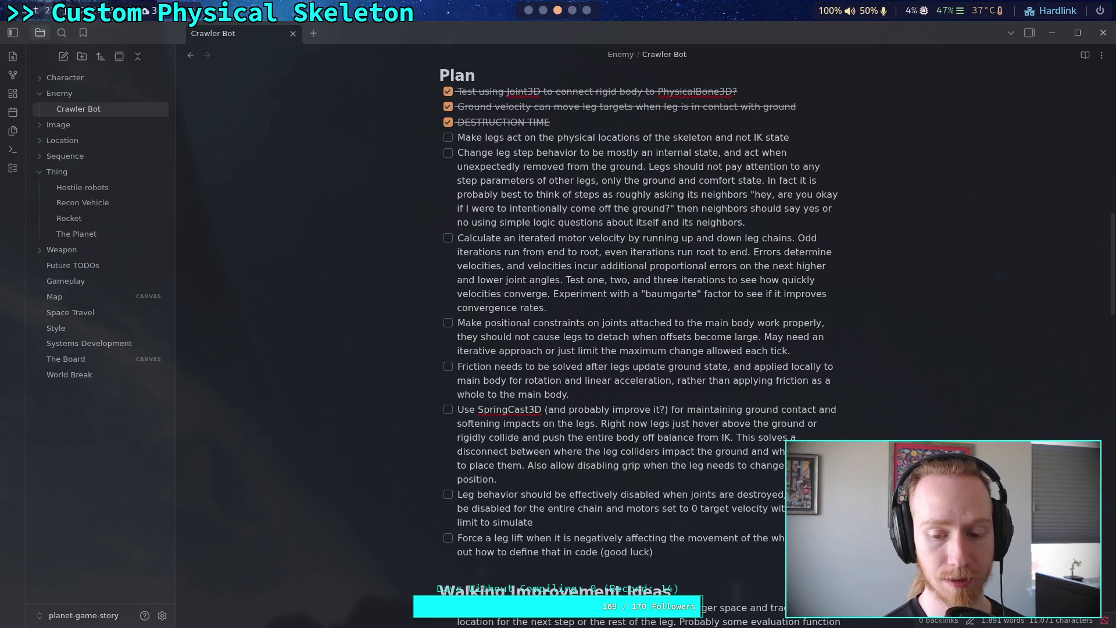
End the Leg behavior item with 'disabled motors that only have friction.' and add checklist item 'Copy angular limitations to joints from the IK settings'.
type("disabled mo")
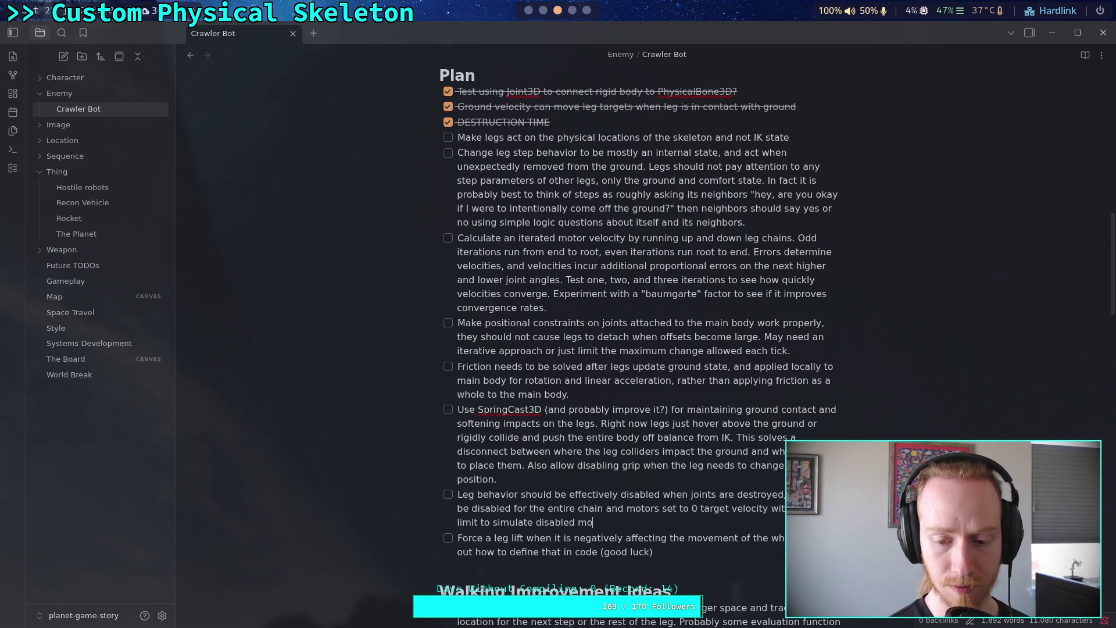
type("tors")
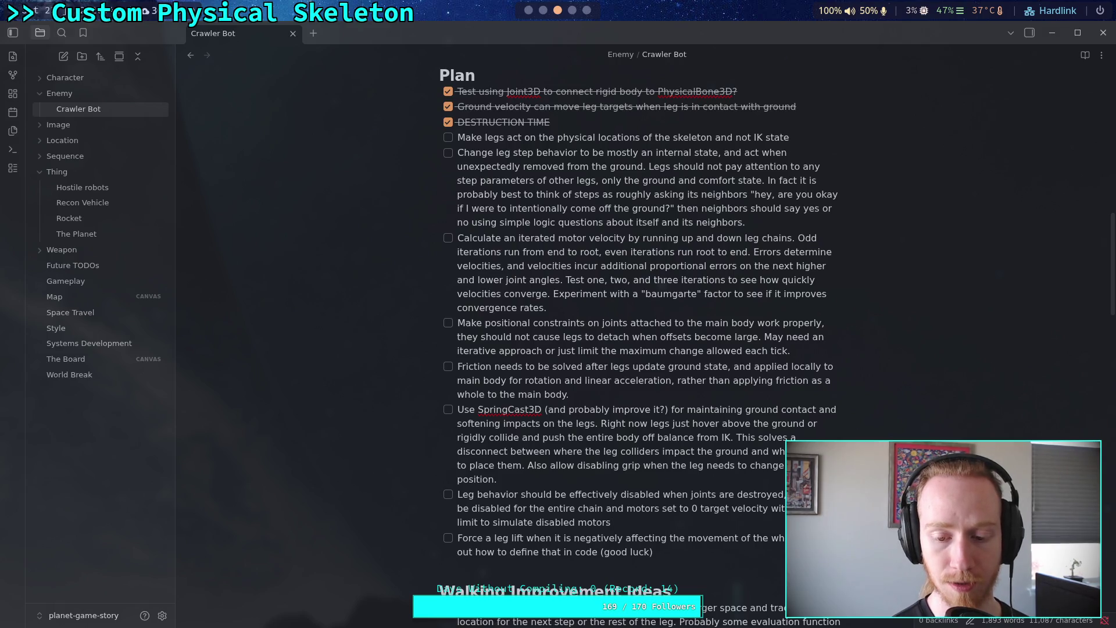
type(" that only ")
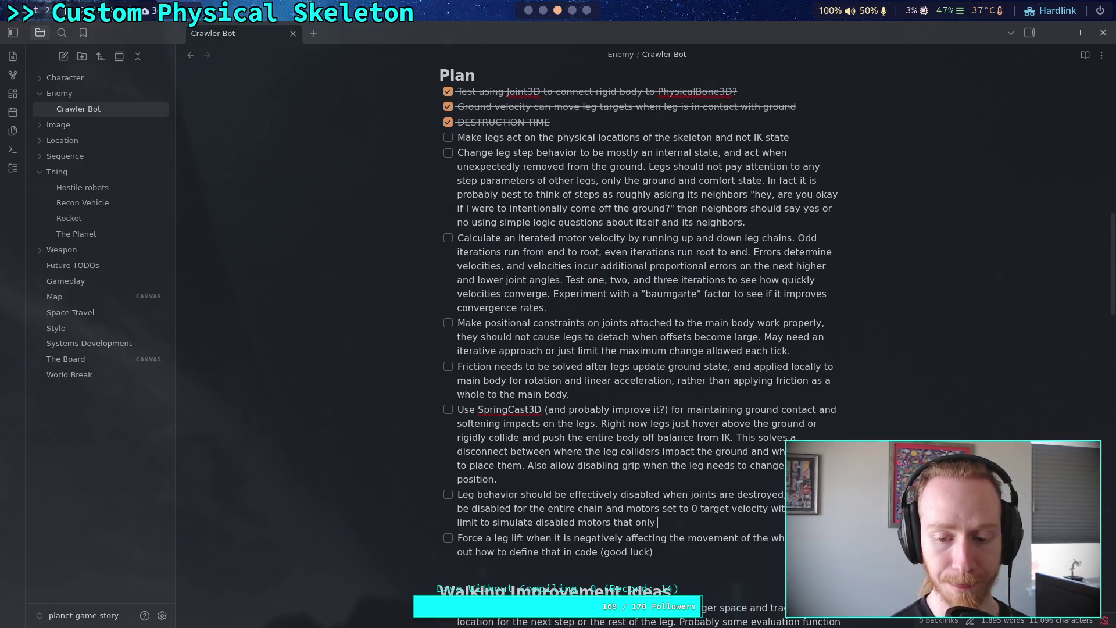
type("have friction.")
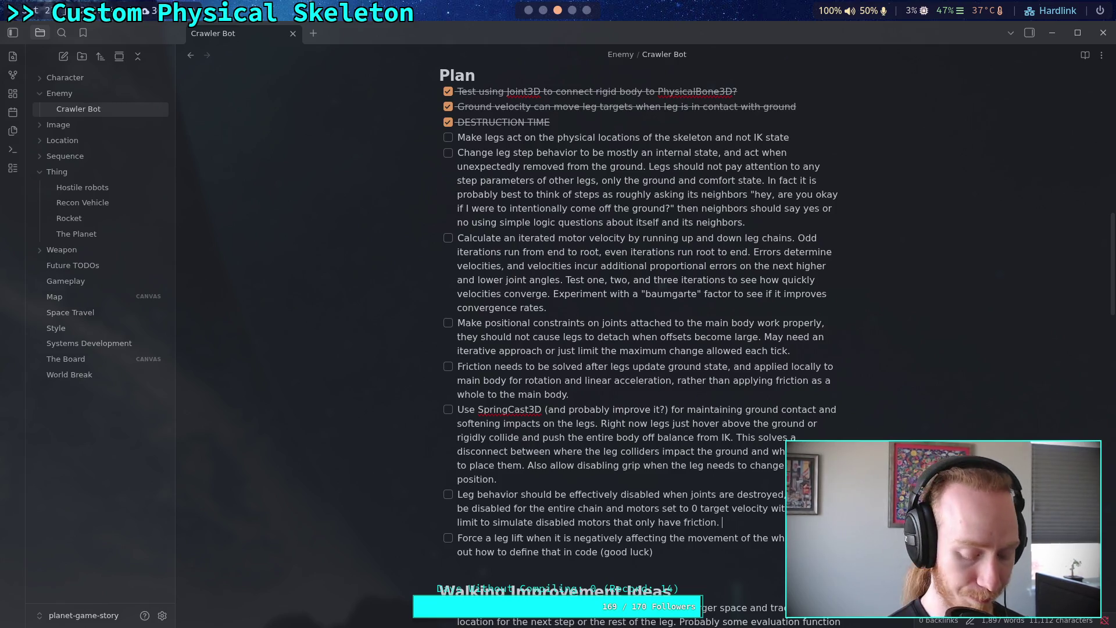
key("Return")
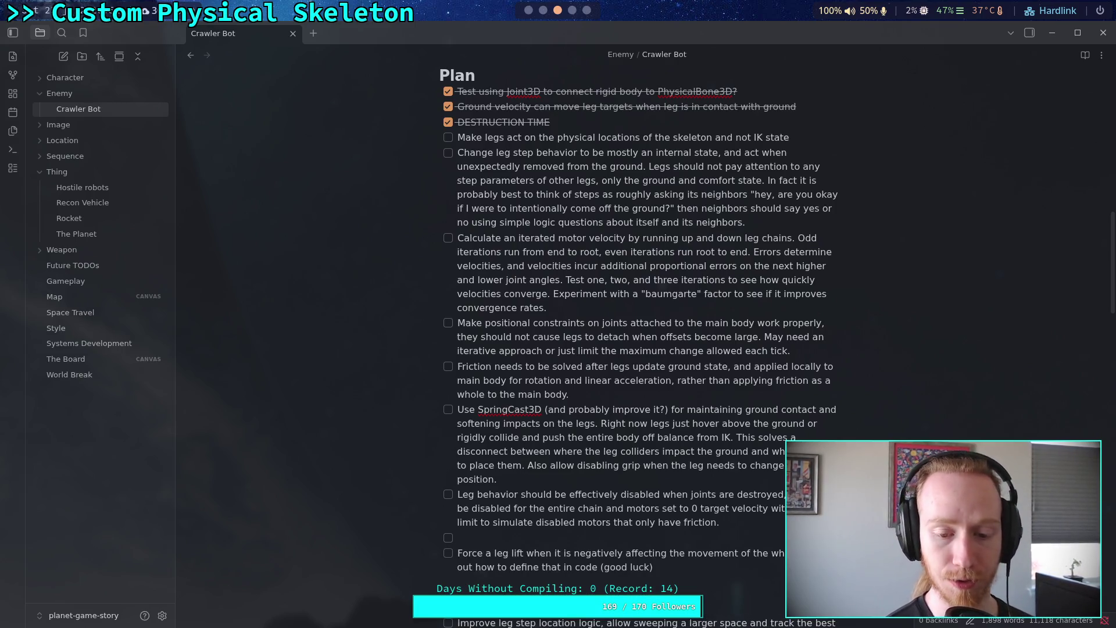
type("Copy ")
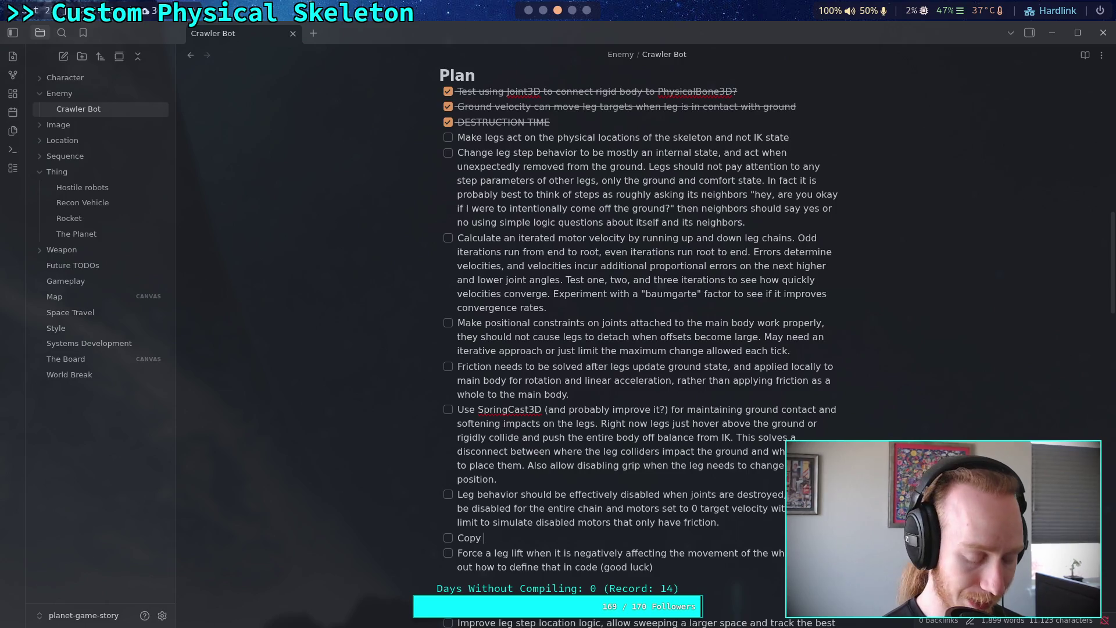
type("angul")
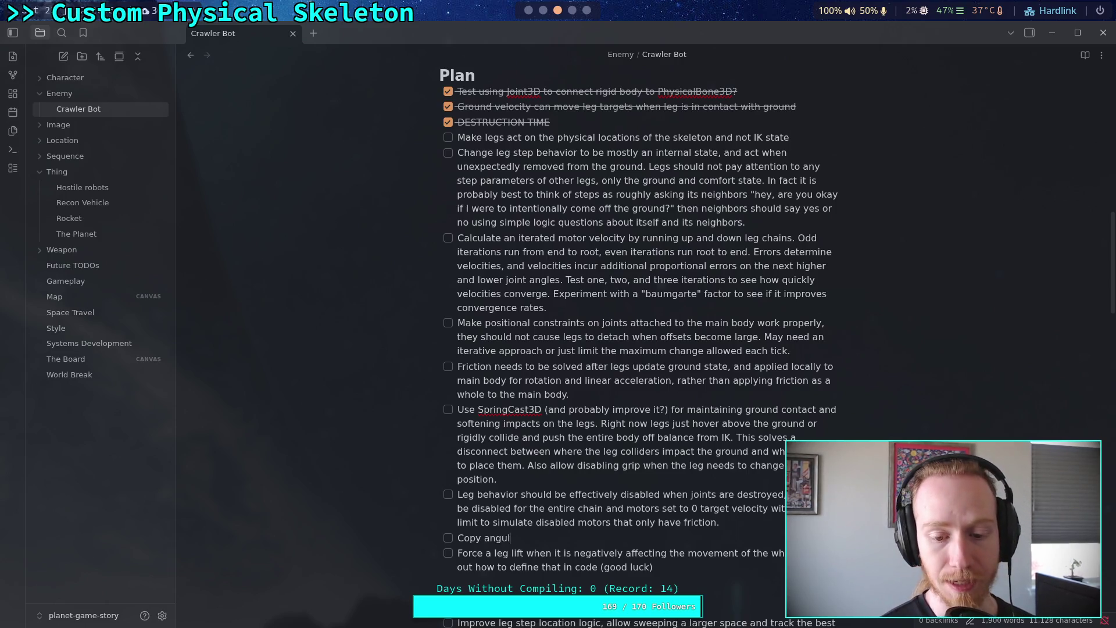
type("ar limitat")
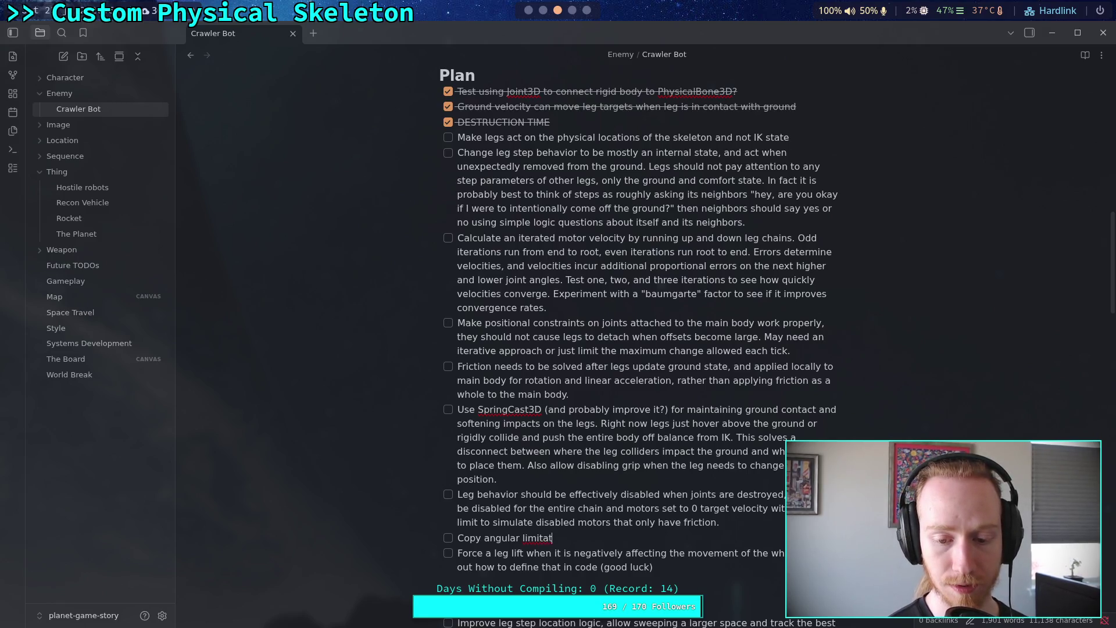
type("ions to mo")
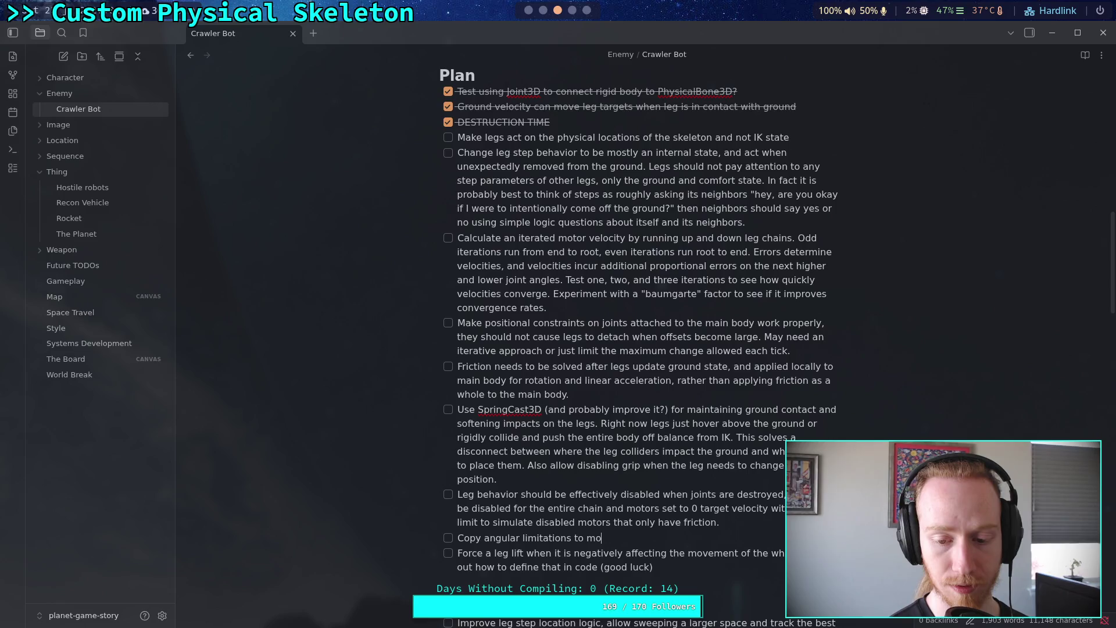
key("BackSpace")
key("BackSpace")
type("joints from the IK set")
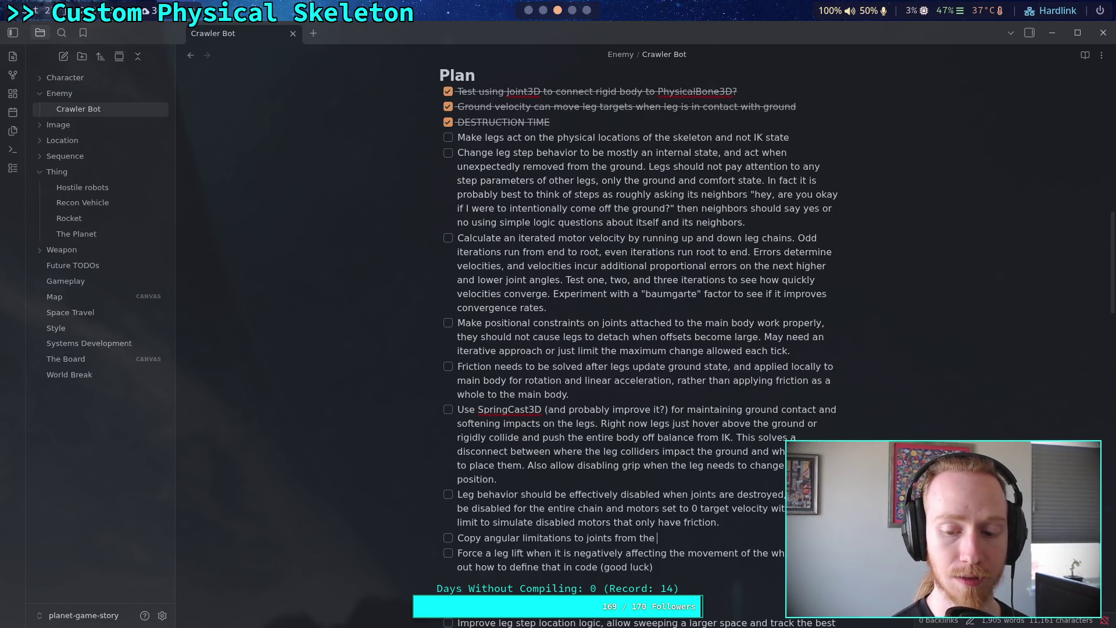
type("tings")
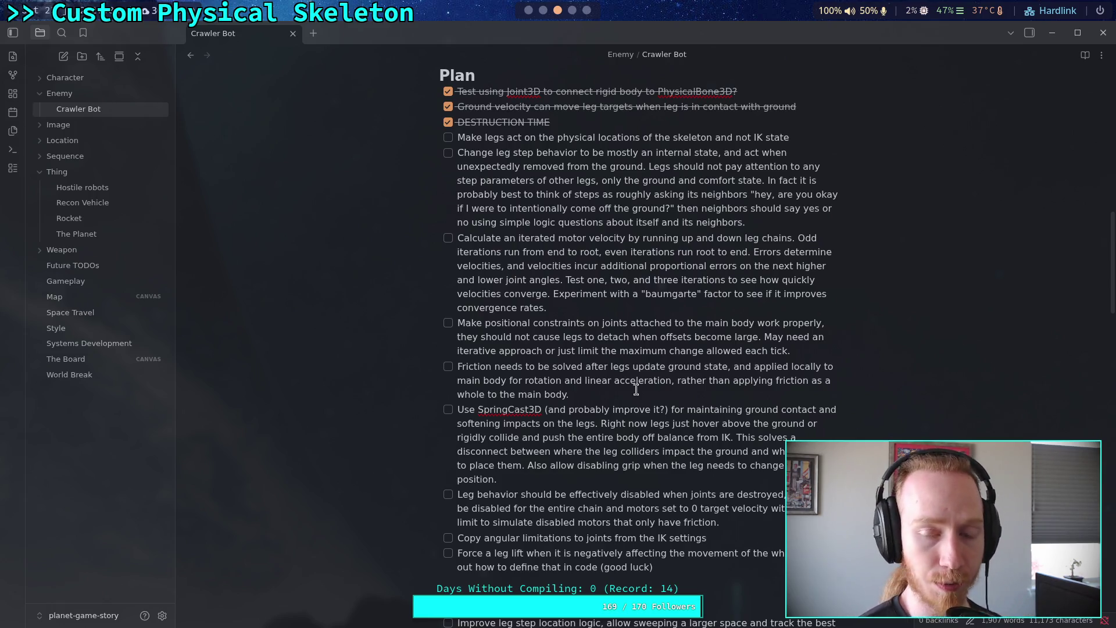
left_click(529, 10)
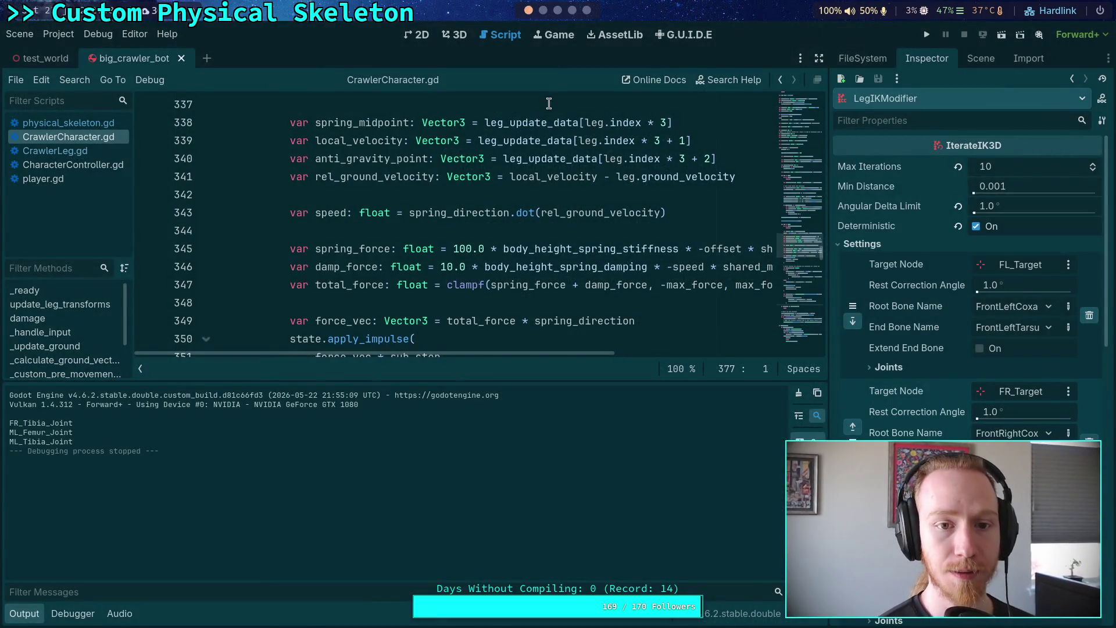
Hide the output log and fold _solve_leg_offsets, _custom_pre_movement_forces, _calculate_leg_gravity_power and _calculate_ground_vectors.
left_click(44, 615)
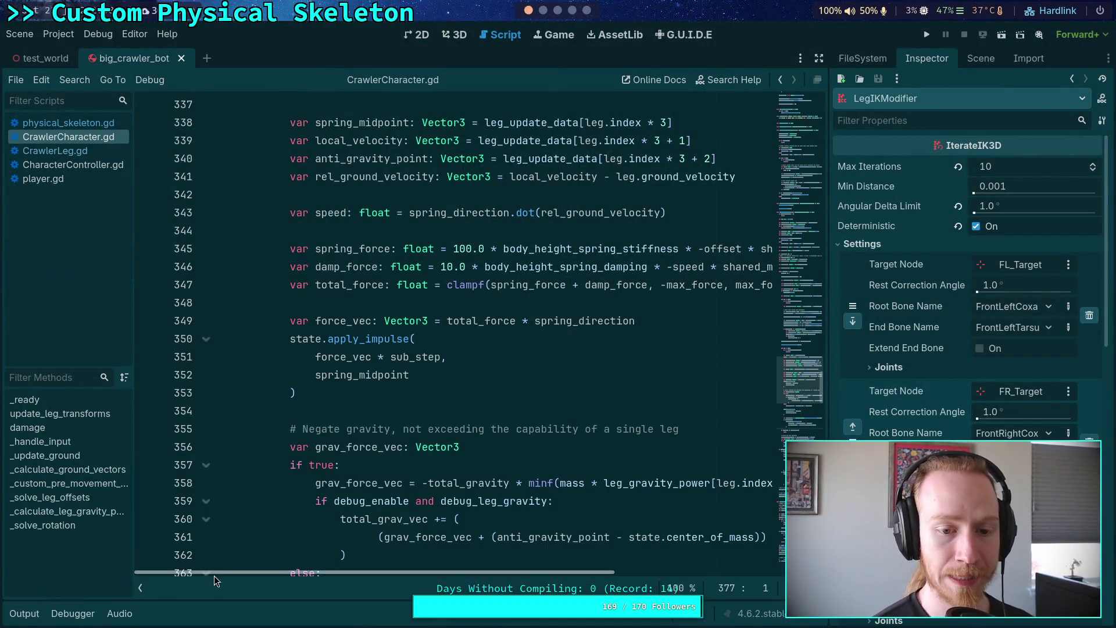
scroll(369, 433, "down", 4)
scroll(367, 430, "up", 4)
scroll(366, 430, "up", 20)
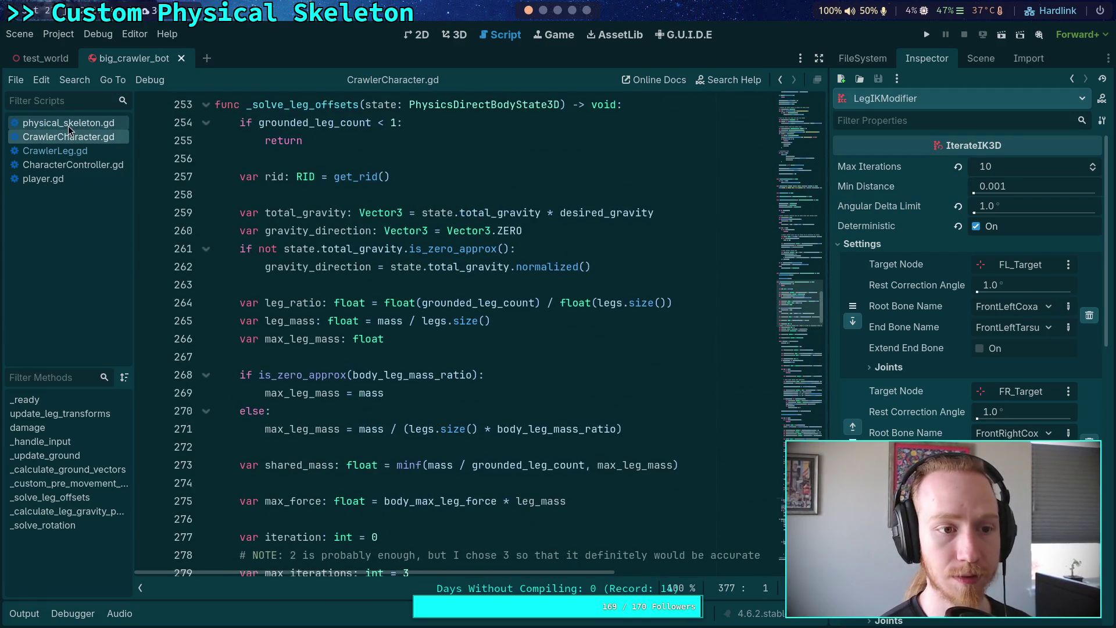
scroll(239, 359, "up", 5)
left_click(206, 375)
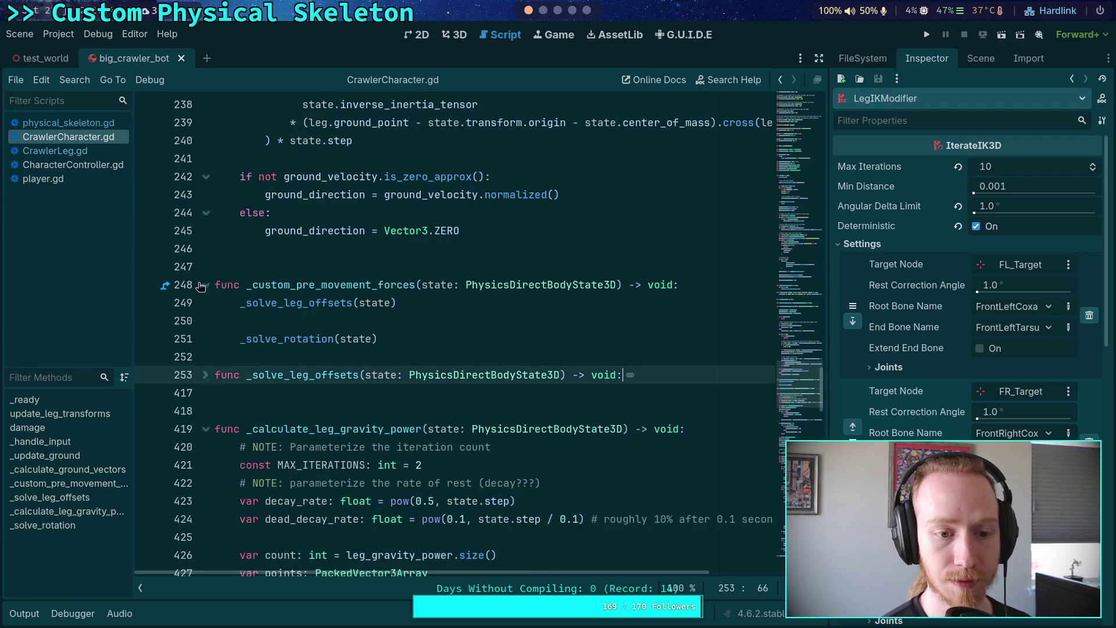
left_click(206, 285)
left_click(206, 375)
scroll(247, 355, "up", 20)
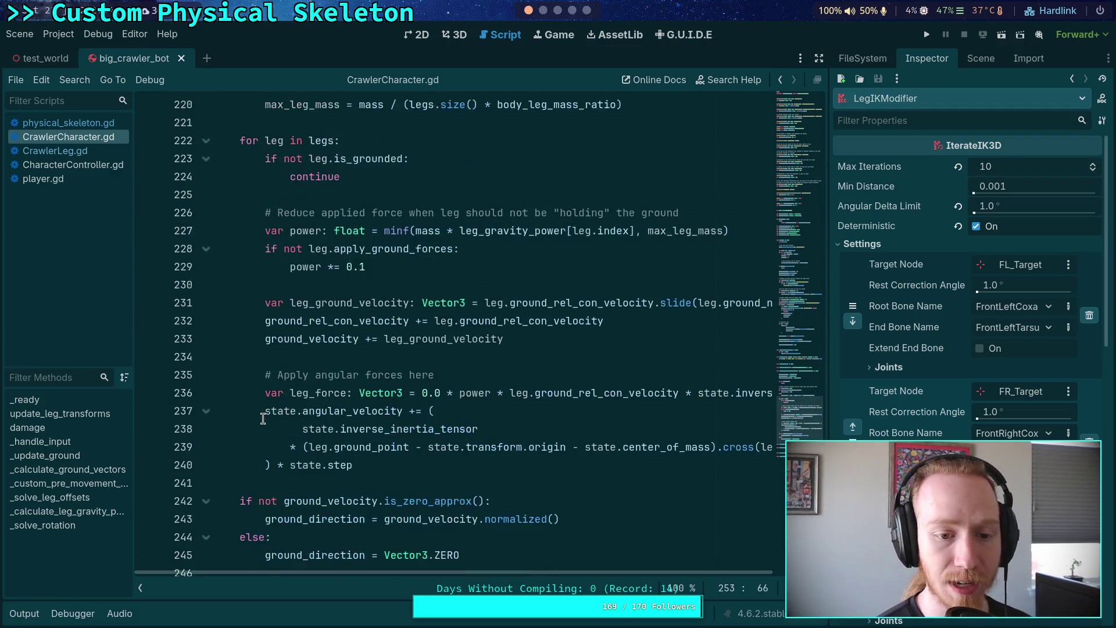
left_click(205, 393)
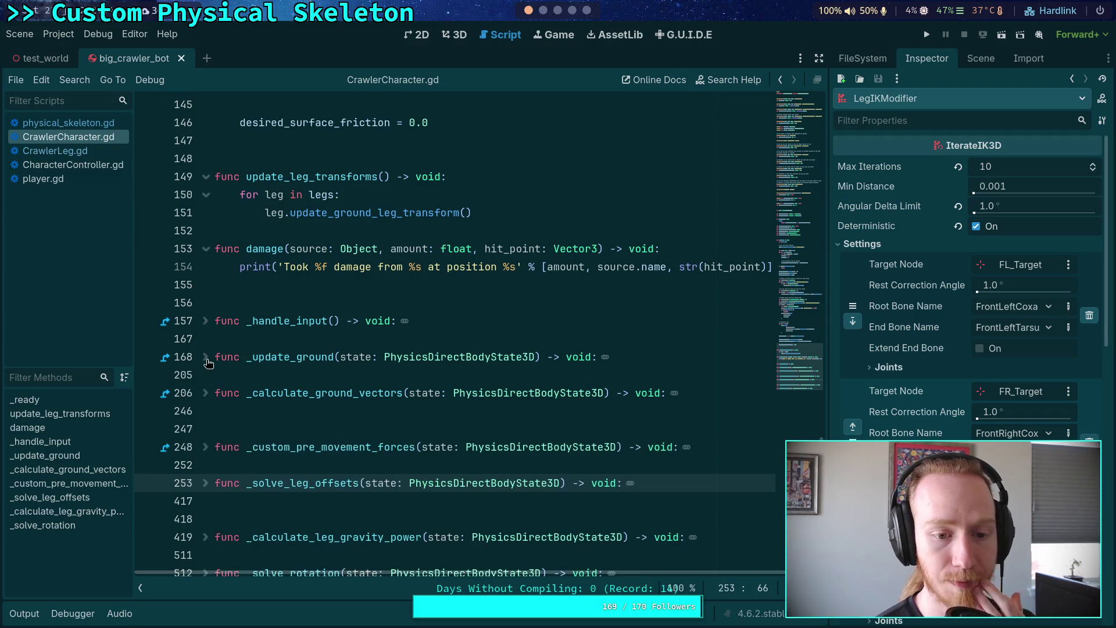
scroll(300, 299, "up", 4)
Change line 144 to connect physical_skeleton.modification_processed to update_leg_transforms, save, and run the project.
left_click_drag(240, 302, 397, 301)
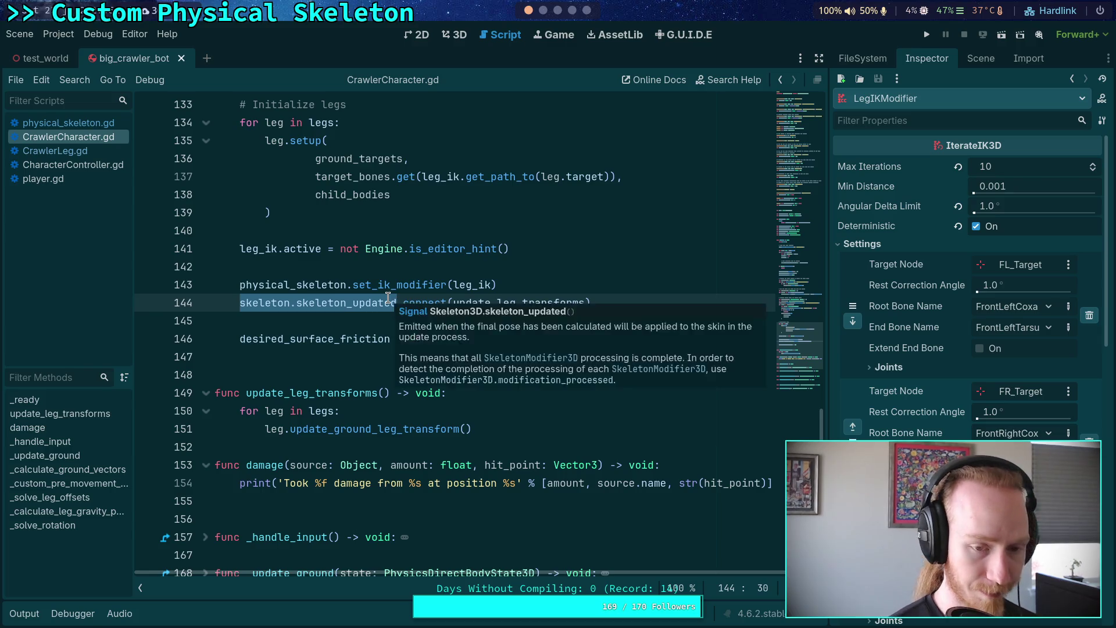
type("physical_s")
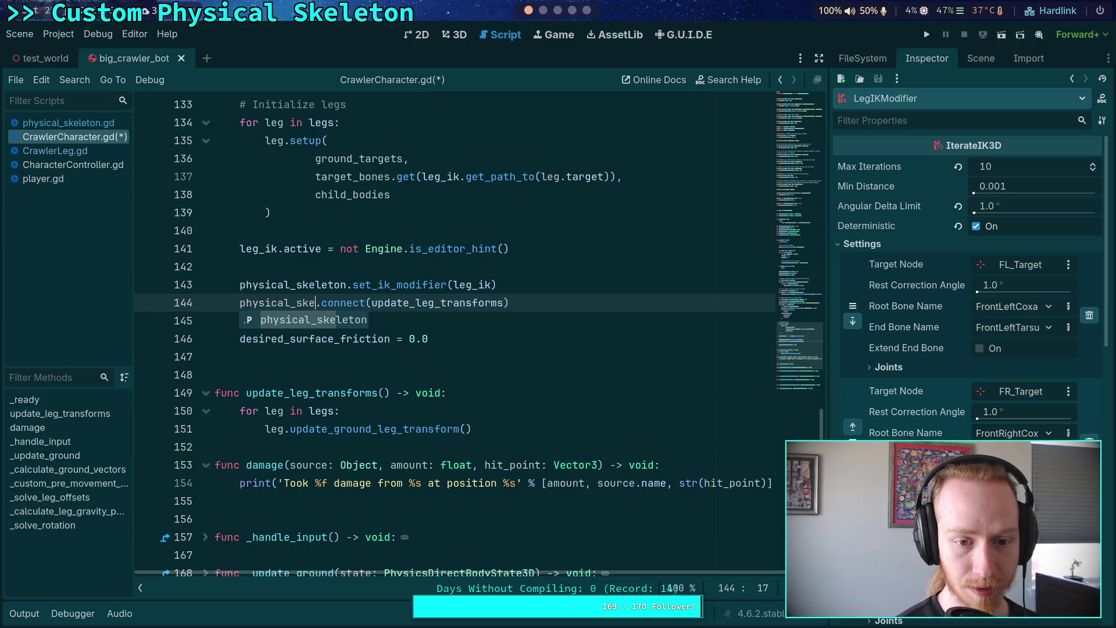
key("Return")
type(".m")
type("odif")
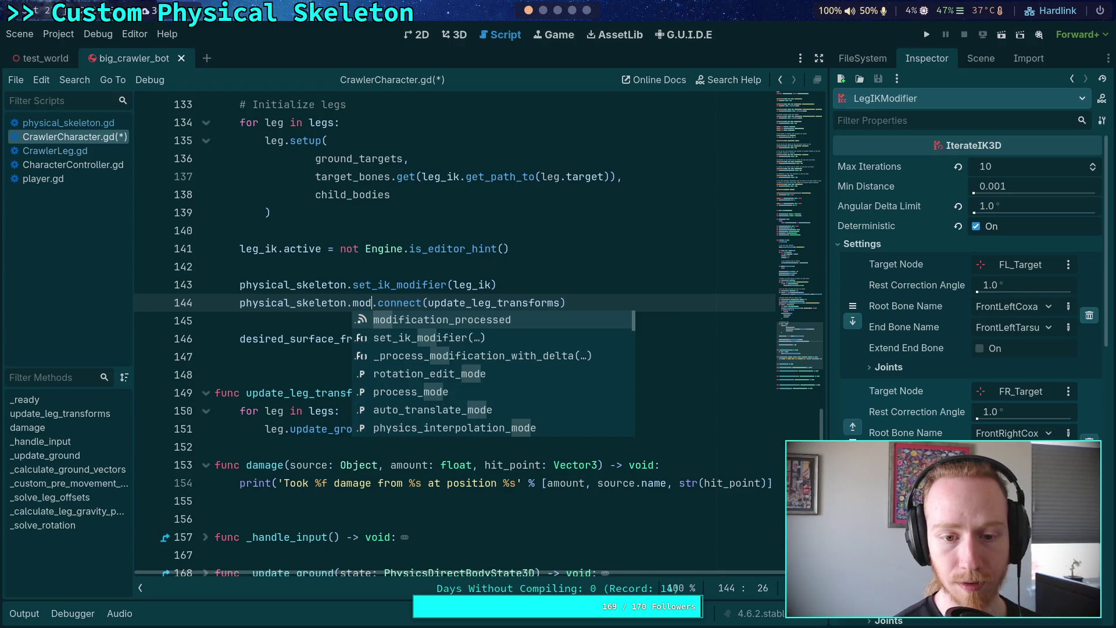
key("Return")
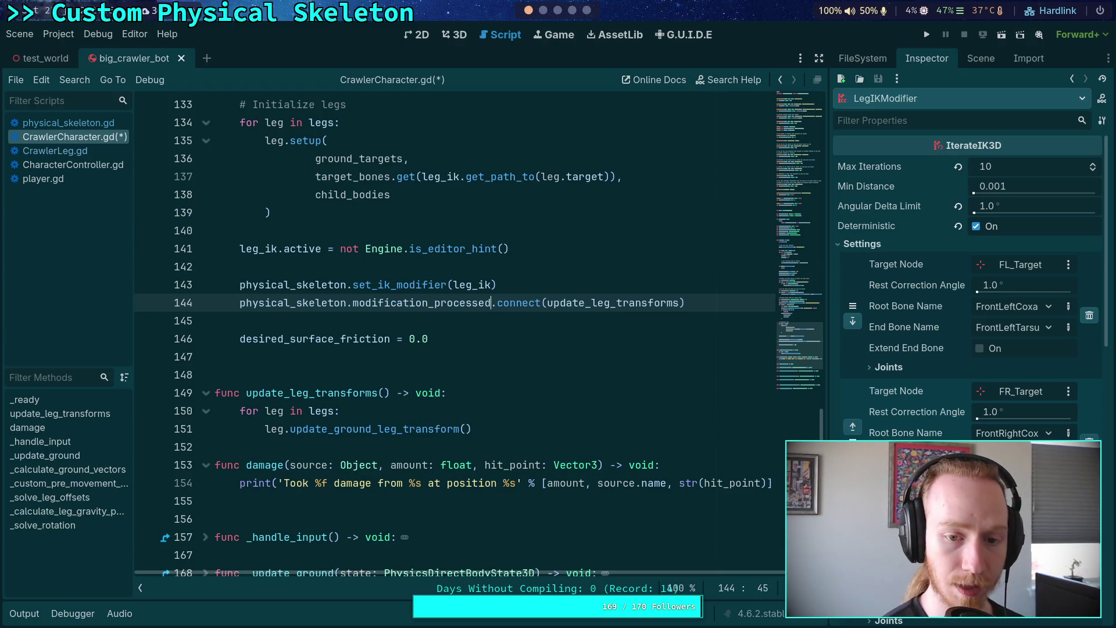
key("ctrl+s")
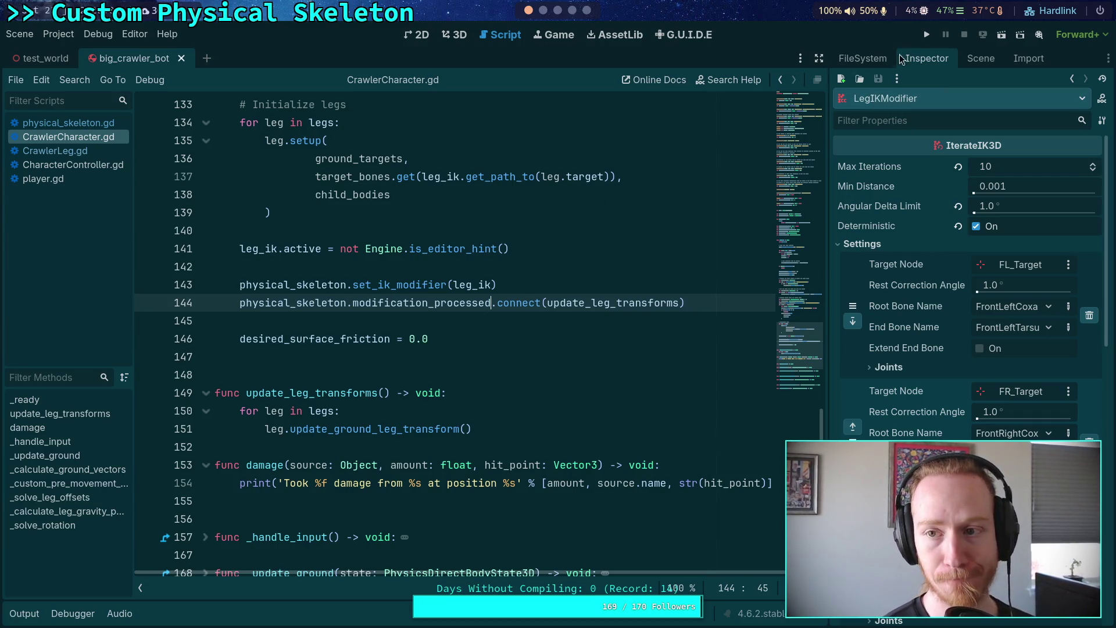
left_click(929, 37)
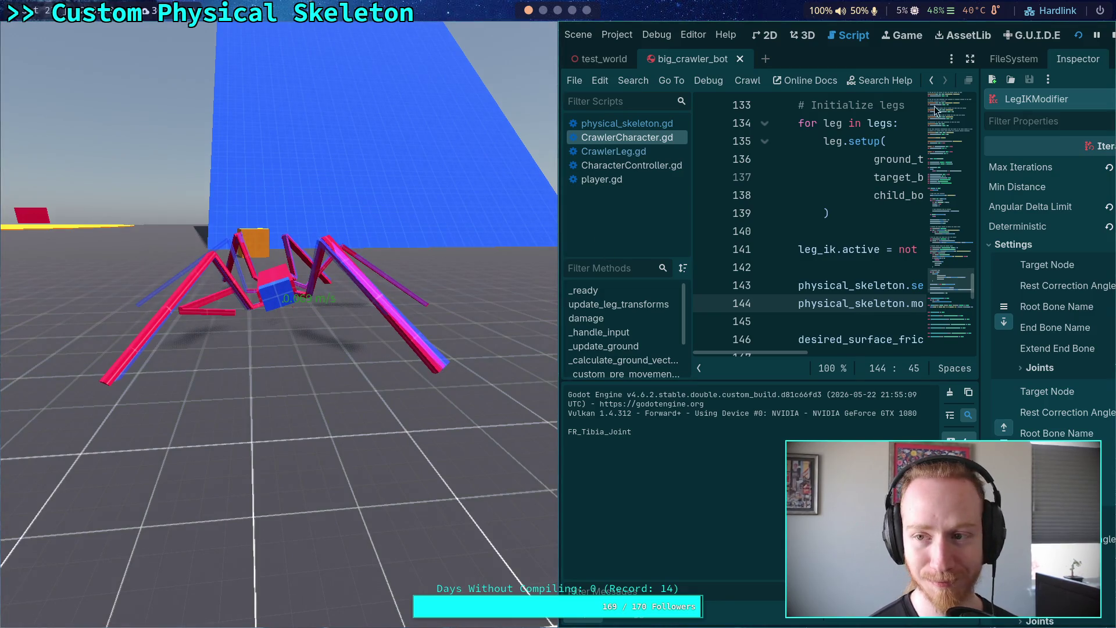
left_click(1110, 36)
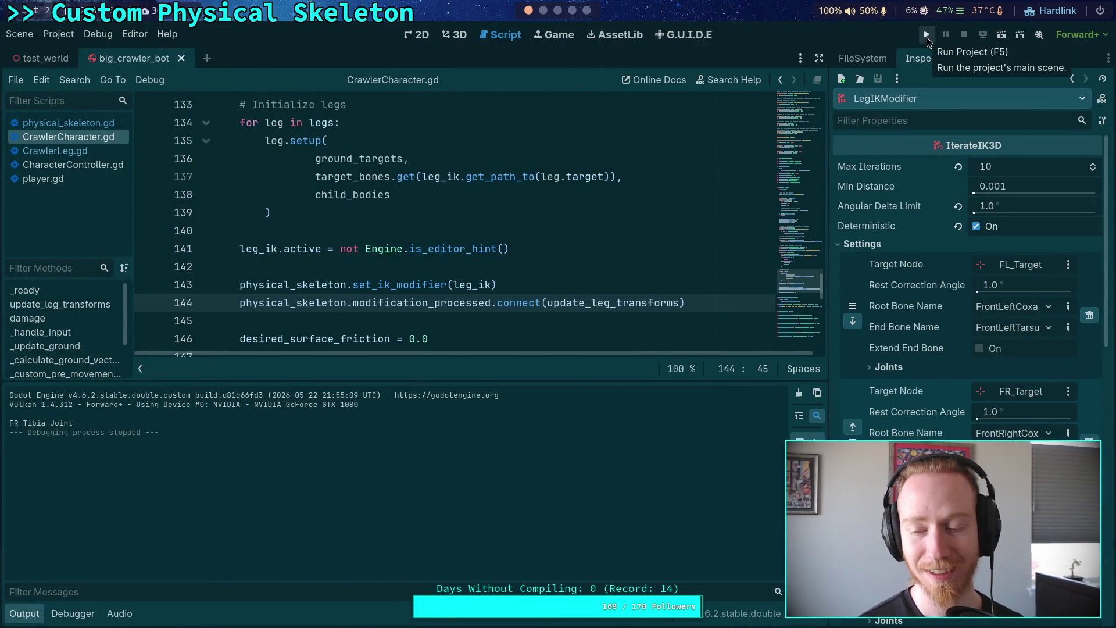
left_click(927, 36)
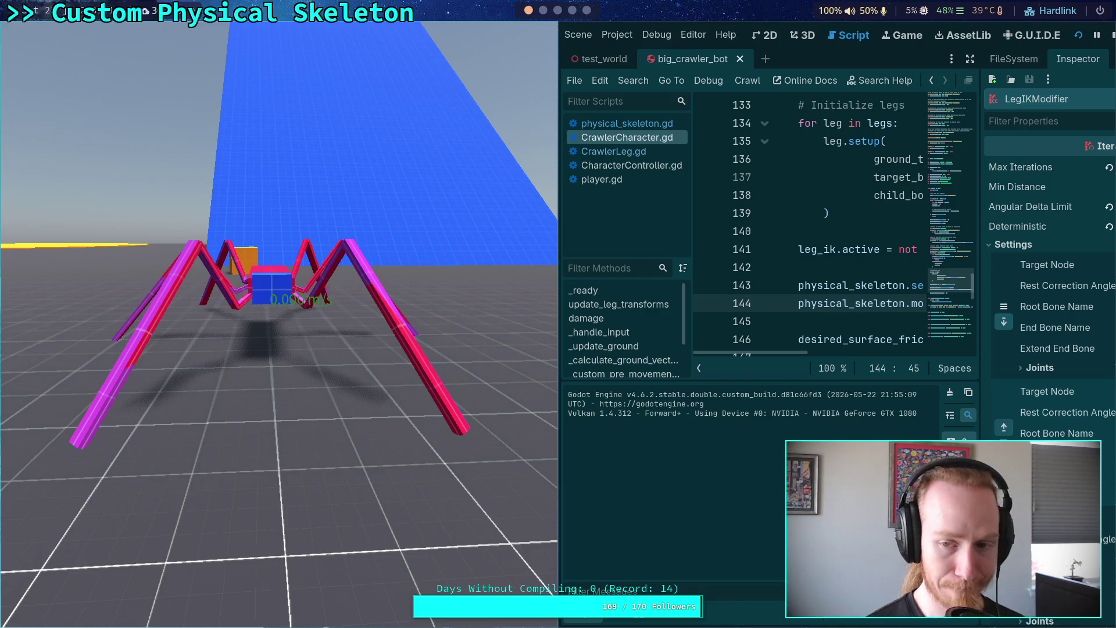
left_click(1112, 35)
scroll(292, 422, "down", 5)
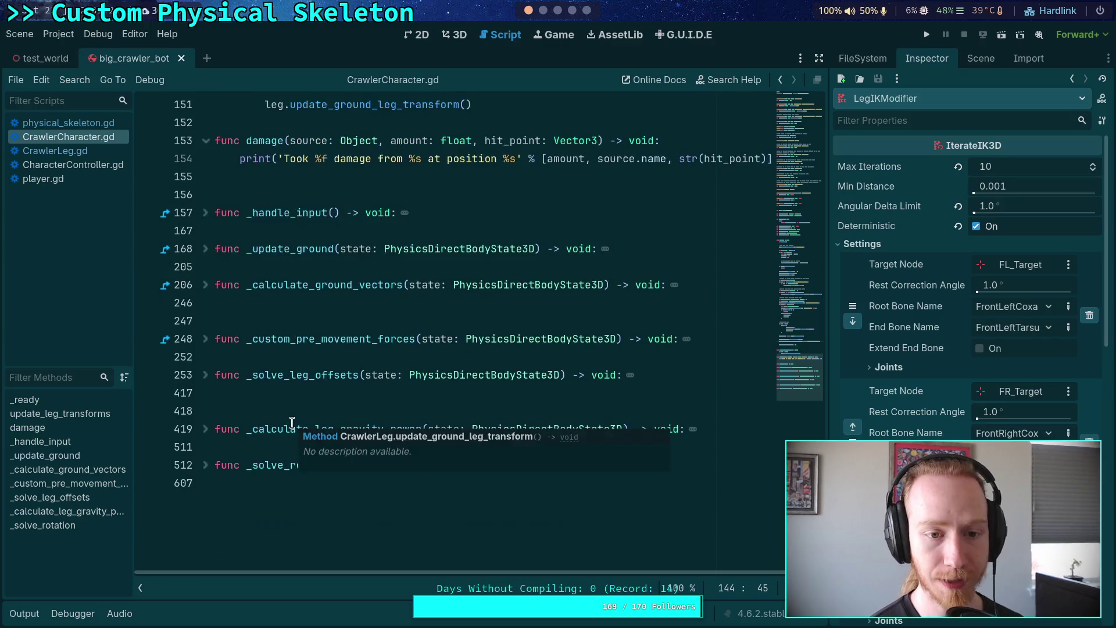
In physical_skeleton.gd, change MAX_VELOCITY from 0.5 to 1.0.
scroll(224, 297, "up", 4)
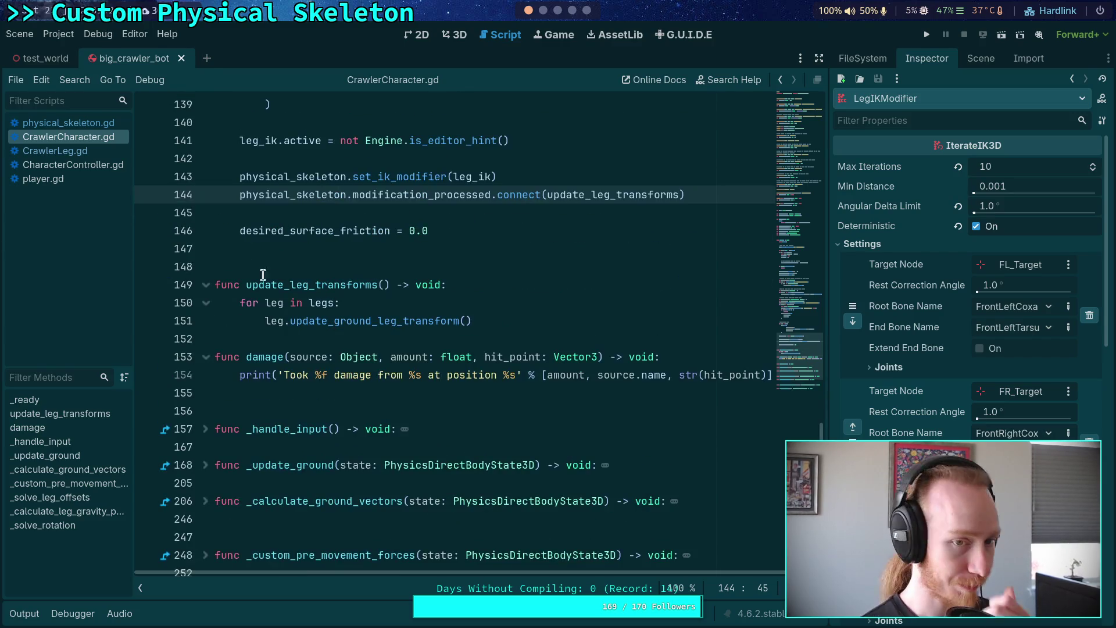
left_click(68, 122)
scroll(468, 368, "down", 6)
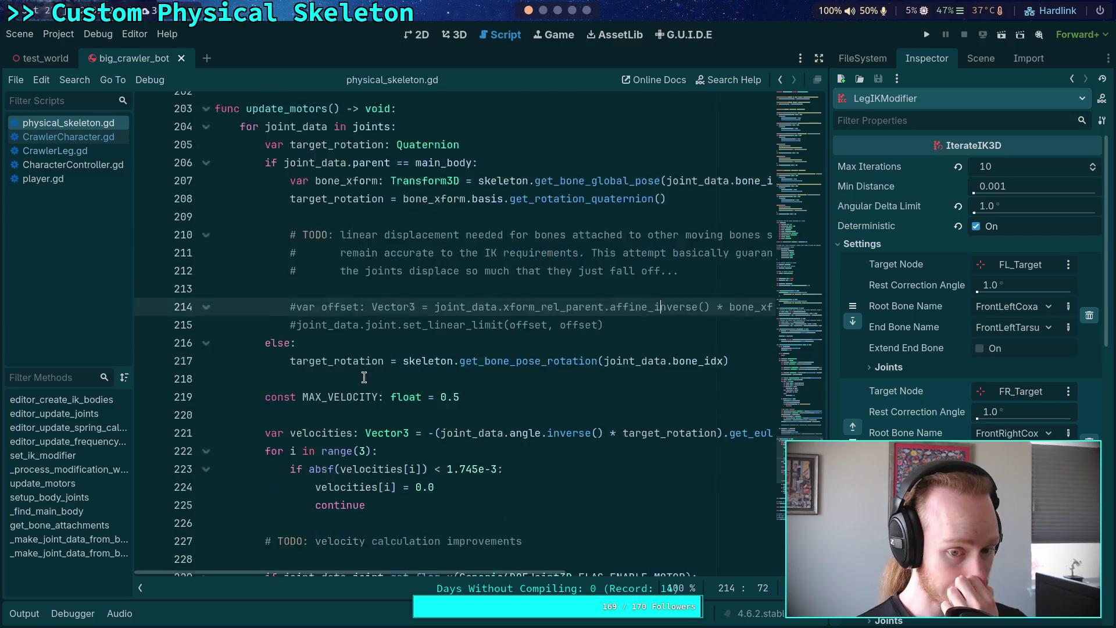
left_click_drag(534, 574, 566, 574)
scroll(563, 484, "down", 3)
scroll(558, 489, "up", 2)
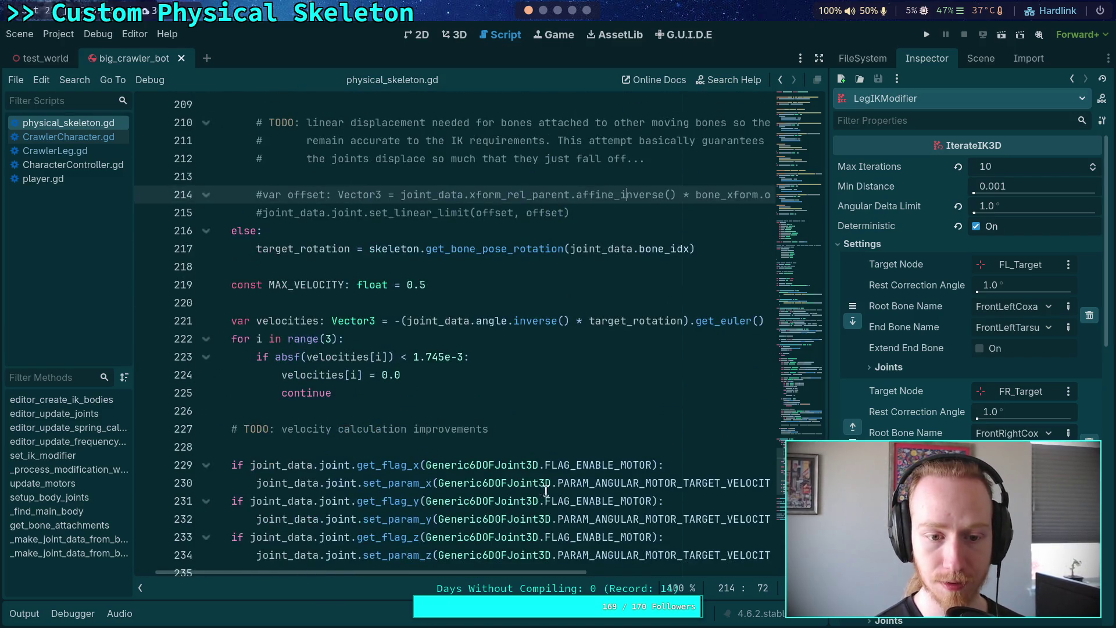
scroll(431, 429, "up", 1)
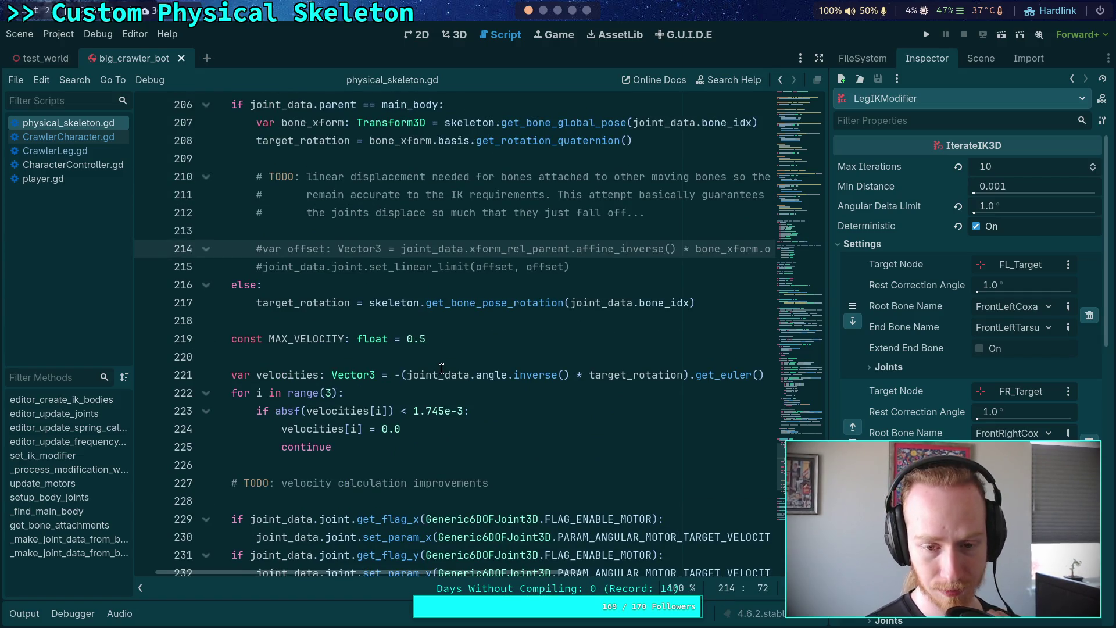
scroll(436, 442, "down", 3)
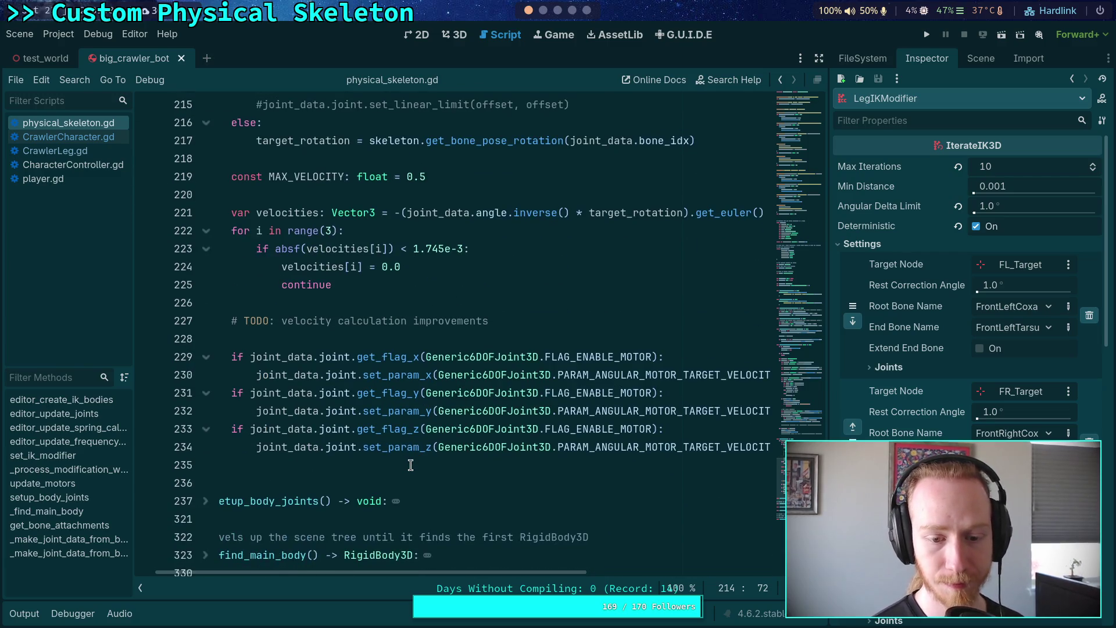
scroll(410, 465, "up", 3)
left_click_drag(431, 336, 405, 339)
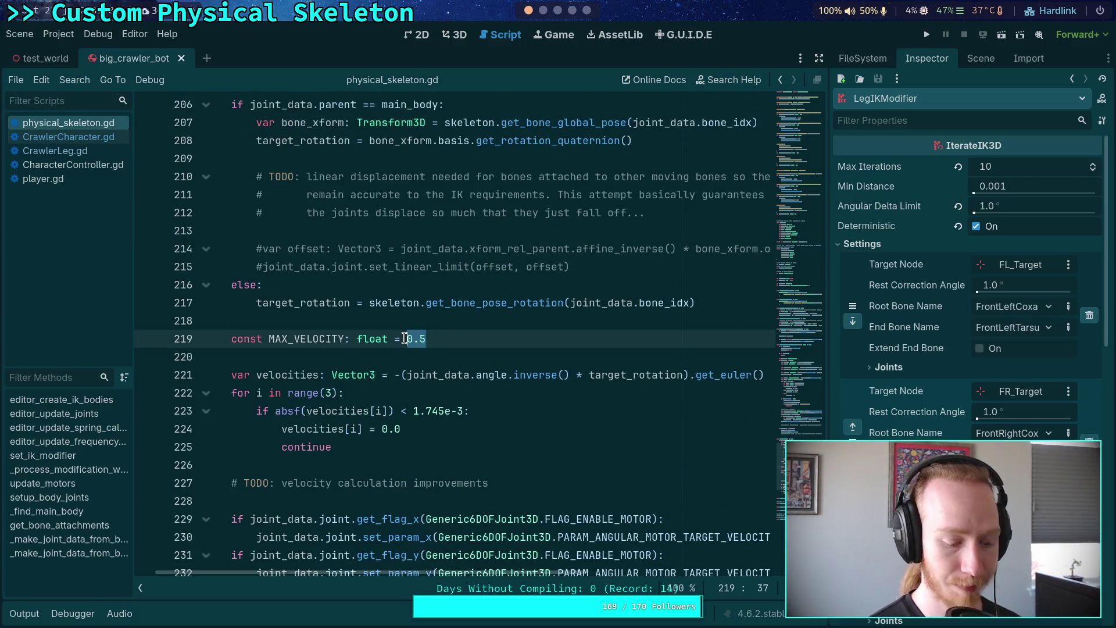
type("1.")
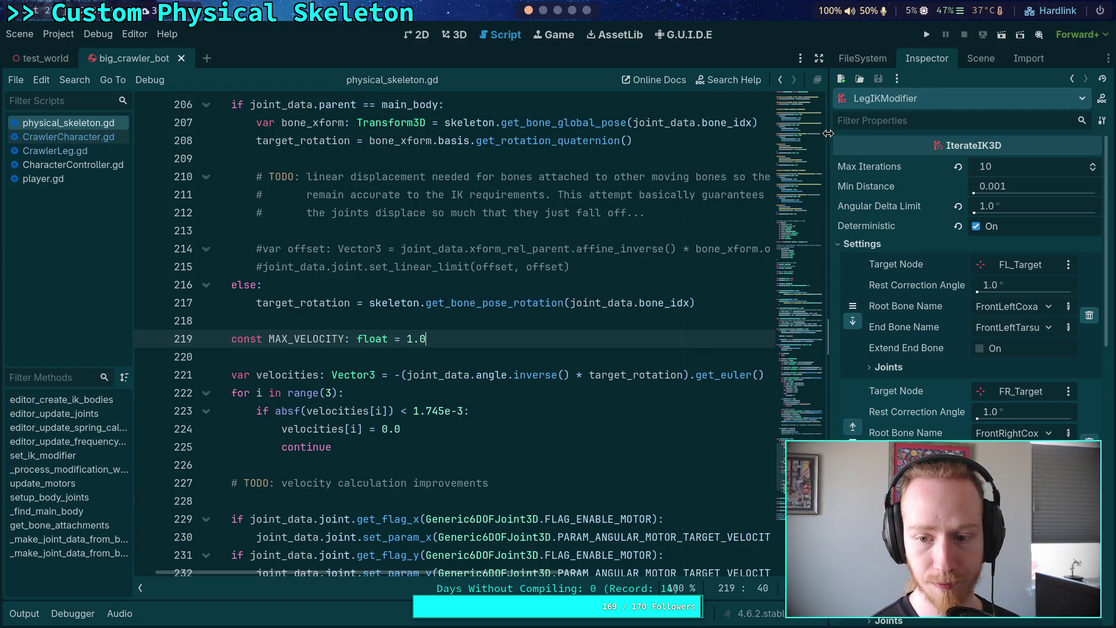
Comment out the 'velocities[i] = 0.0' line 224 in the small-velocity check and save.
left_click_drag(828, 134, 869, 126)
double_click(316, 343)
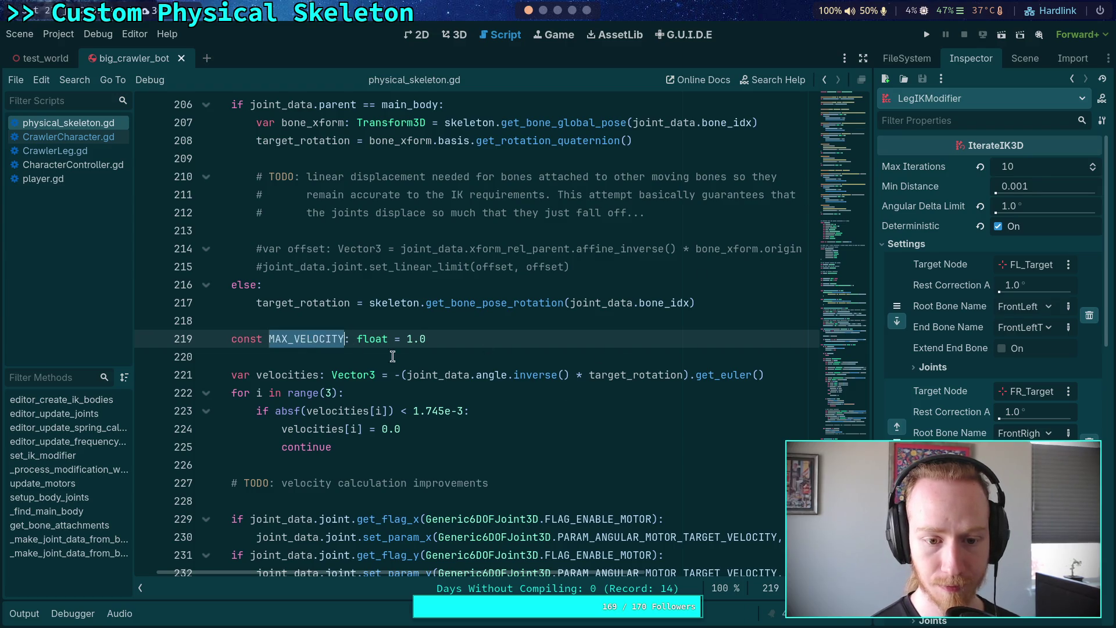
scroll(544, 381, "down", 3)
mouse_move(542, 571)
left_mouse_down()
mouse_move(638, 572)
mouse_move(534, 572)
left_mouse_up()
scroll(564, 476, "up", 2)
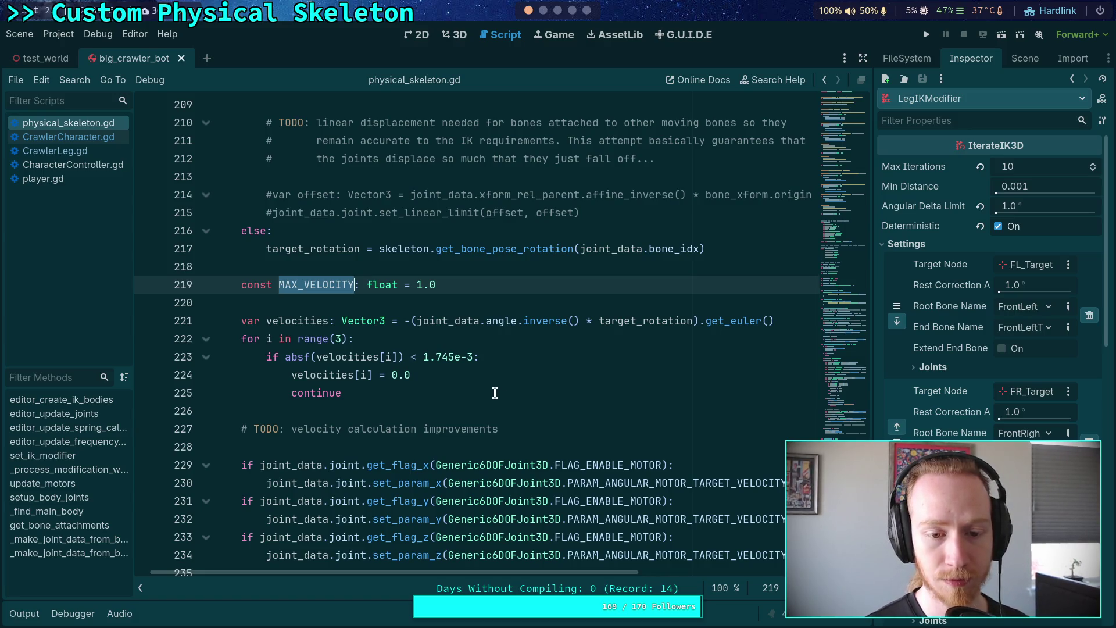
left_click(306, 379)
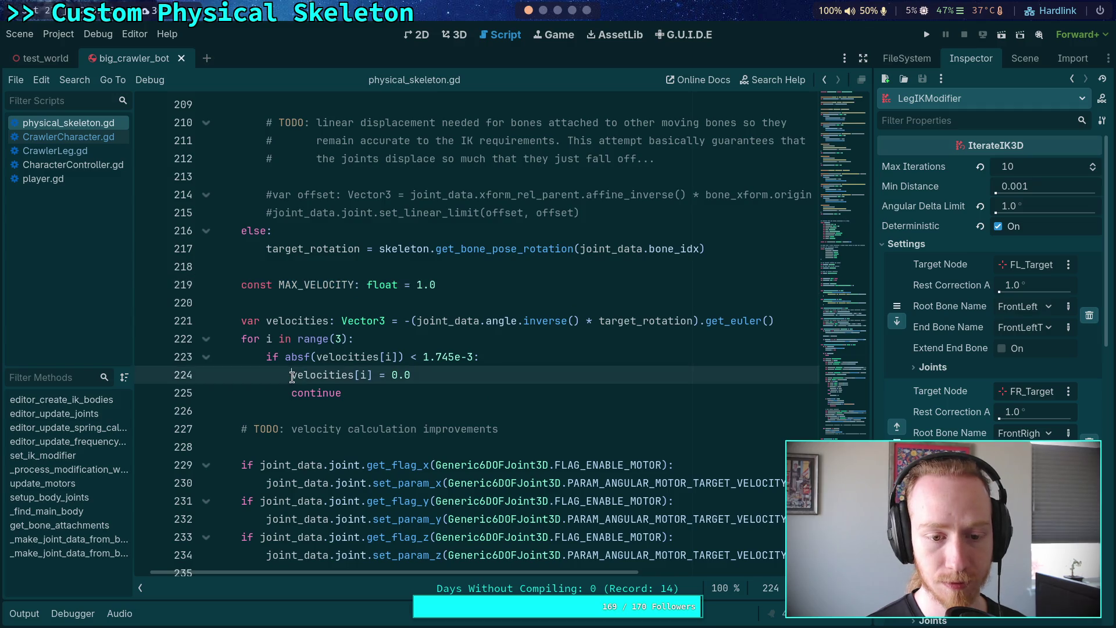
type("#")
key("ctrl+s")
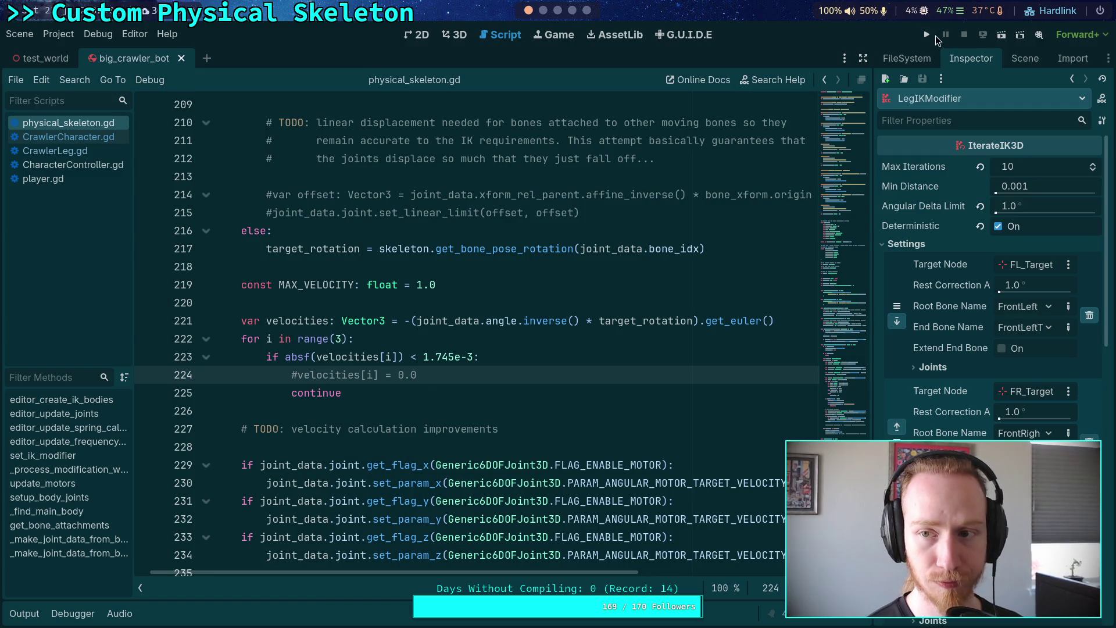
Test-run the crawler with MAX_VELOCITY 1.0, then stop the game.
left_click(928, 35)
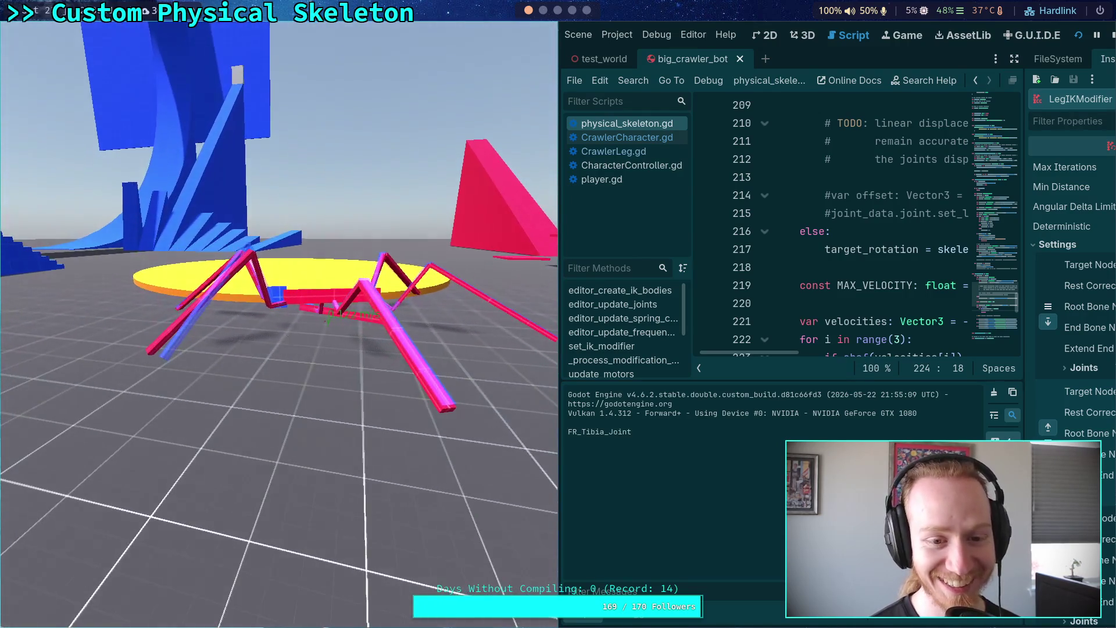
key("Escape")
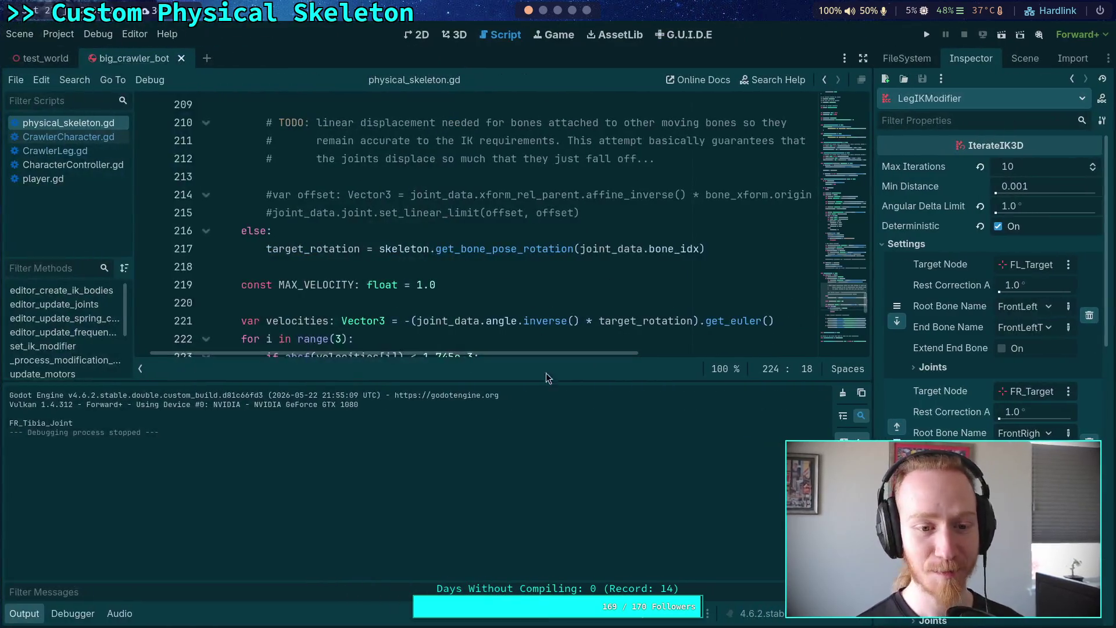
Uncomment line 224 so small velocities are zeroed again.
left_click(24, 617)
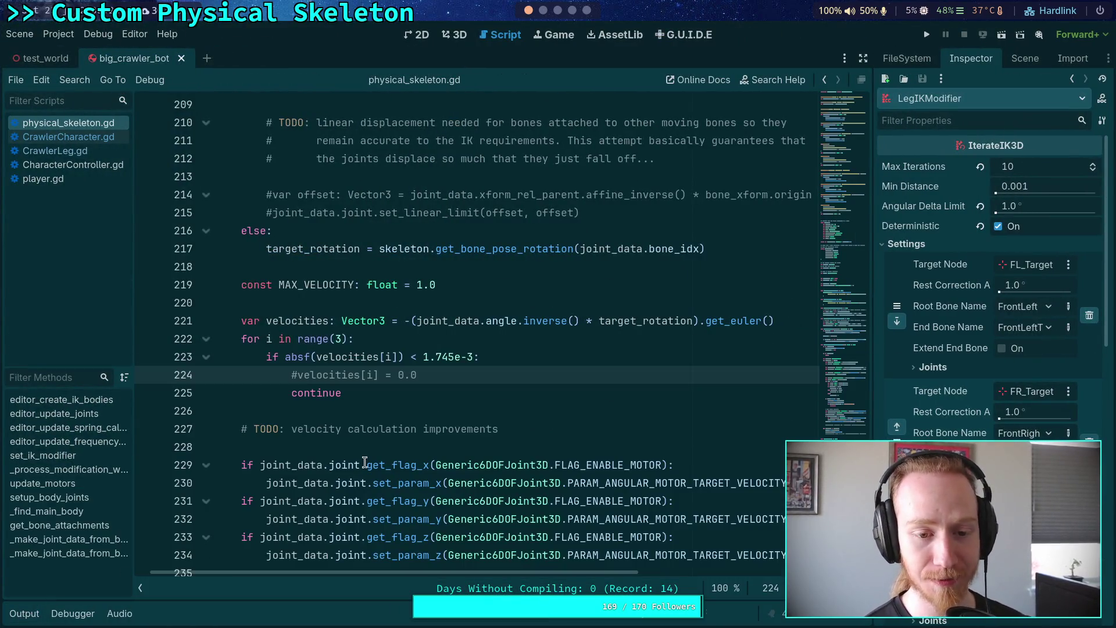
left_click(401, 394)
left_click(297, 375)
key("BackSpace")
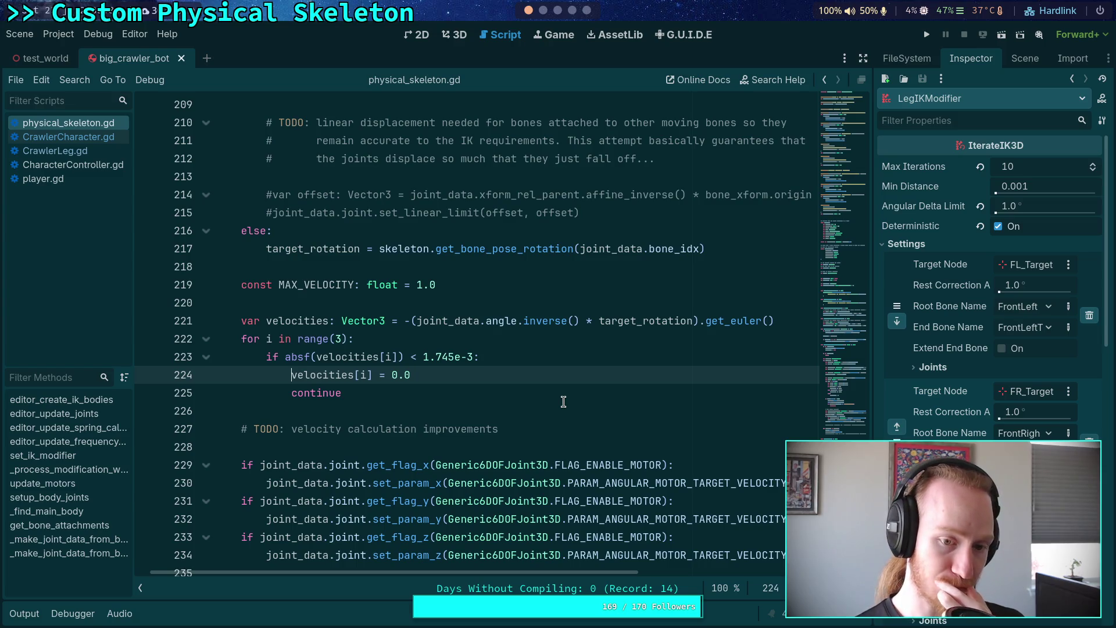
Add 'velocities *= Engine.physics_ticks_per_second' after continue and run the game.
left_click(495, 392)
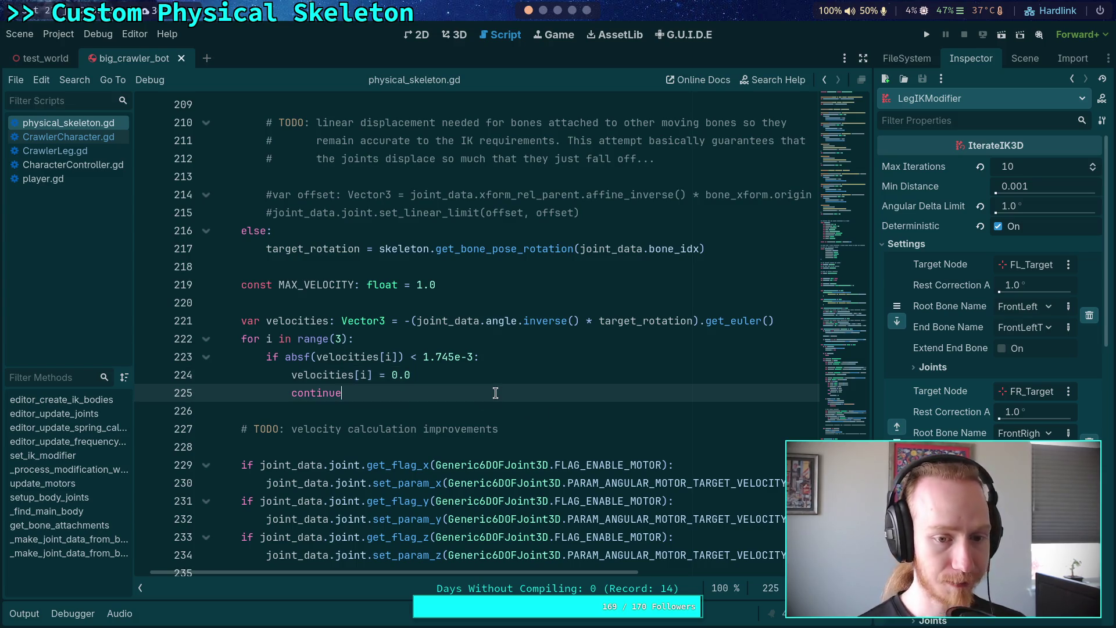
key("Return")
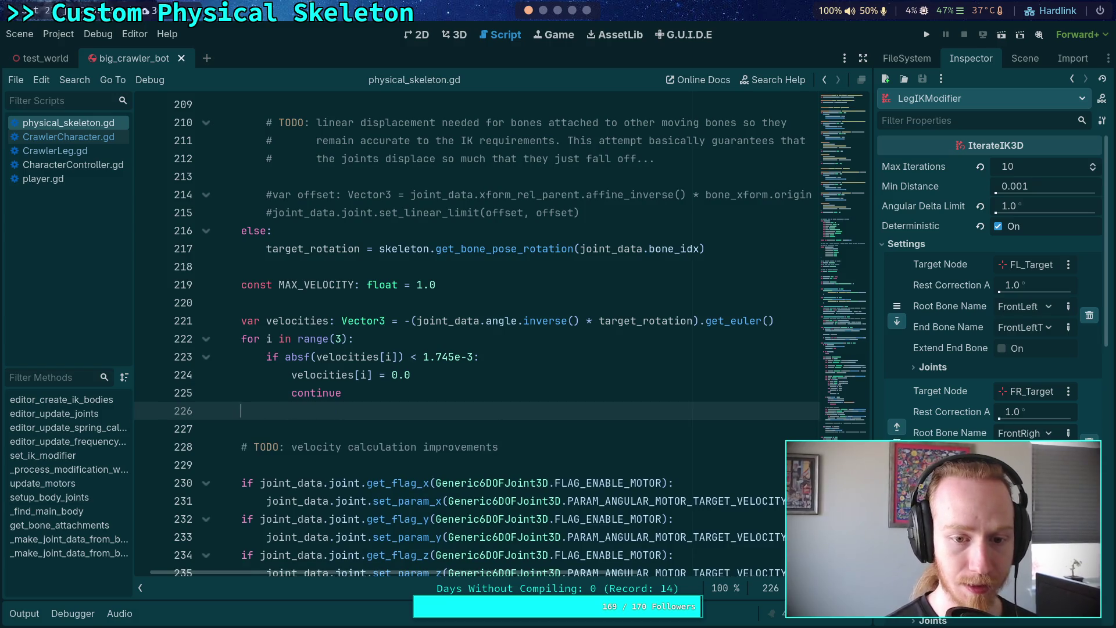
type("ve")
key("Return")
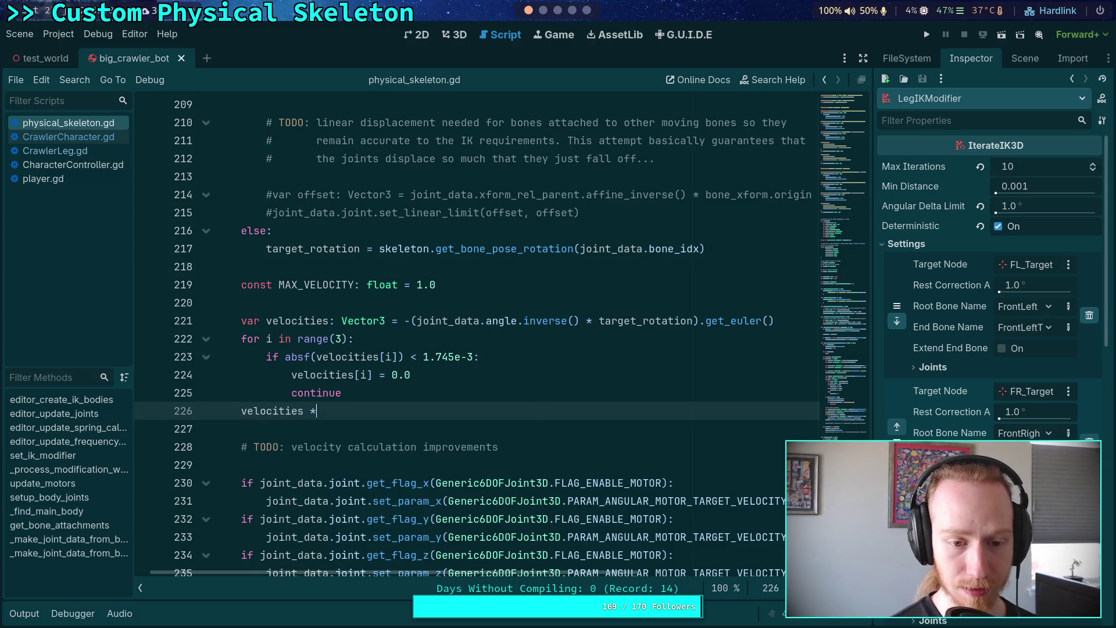
type("= Eng")
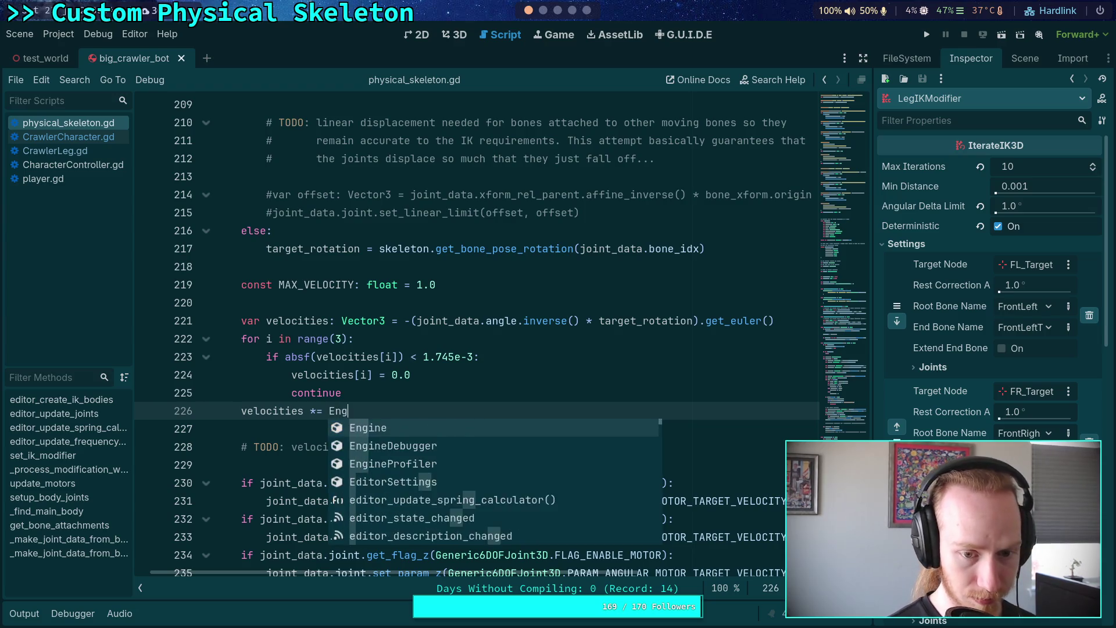
type("in..ph")
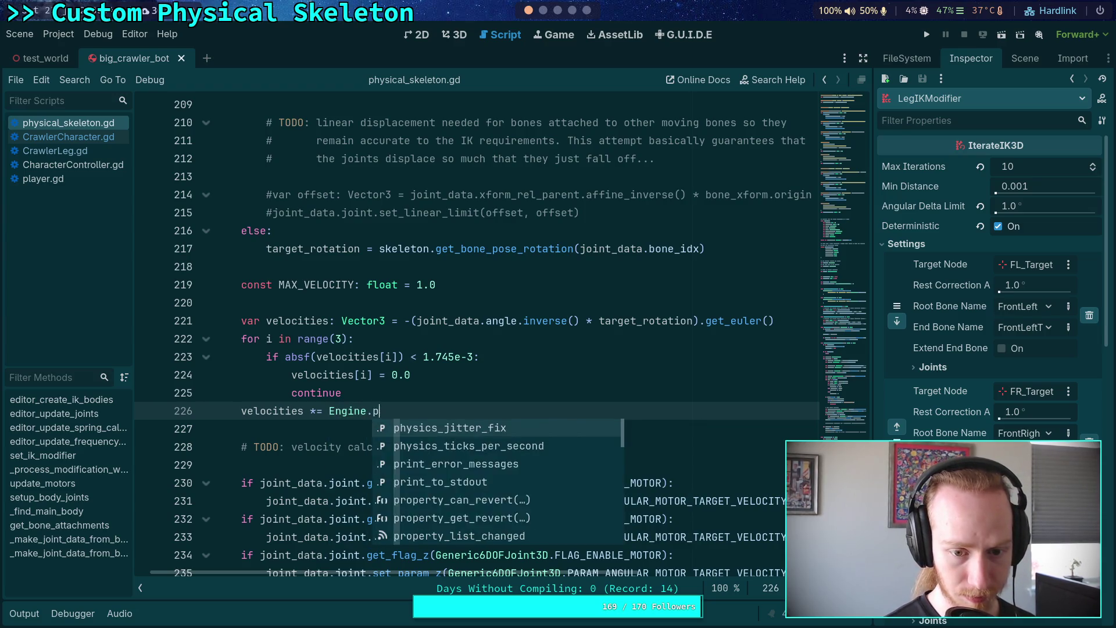
key("Down")
key("Return")
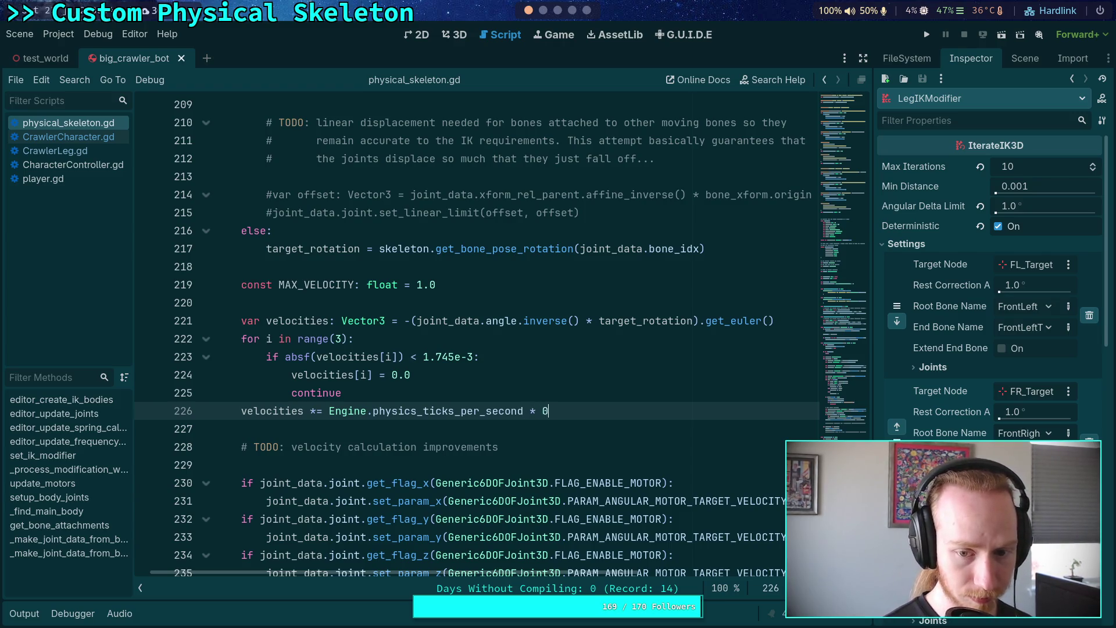
key("F5")
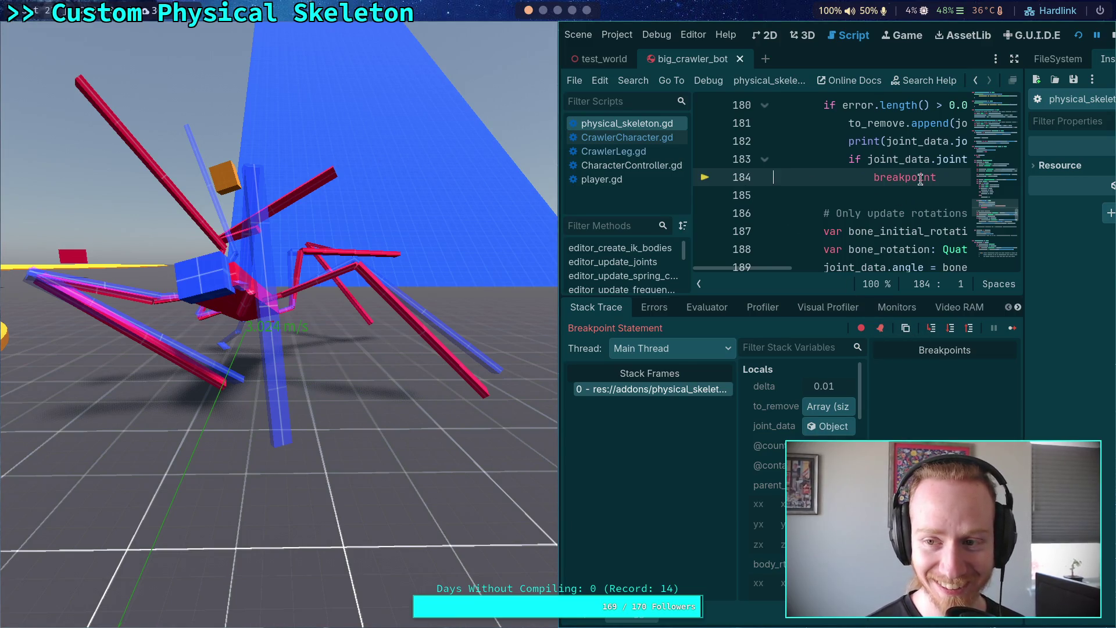
Comment out the FR_Femur_Joint breakpoint check on lines 183–184 and rerun the game.
left_click(1112, 36)
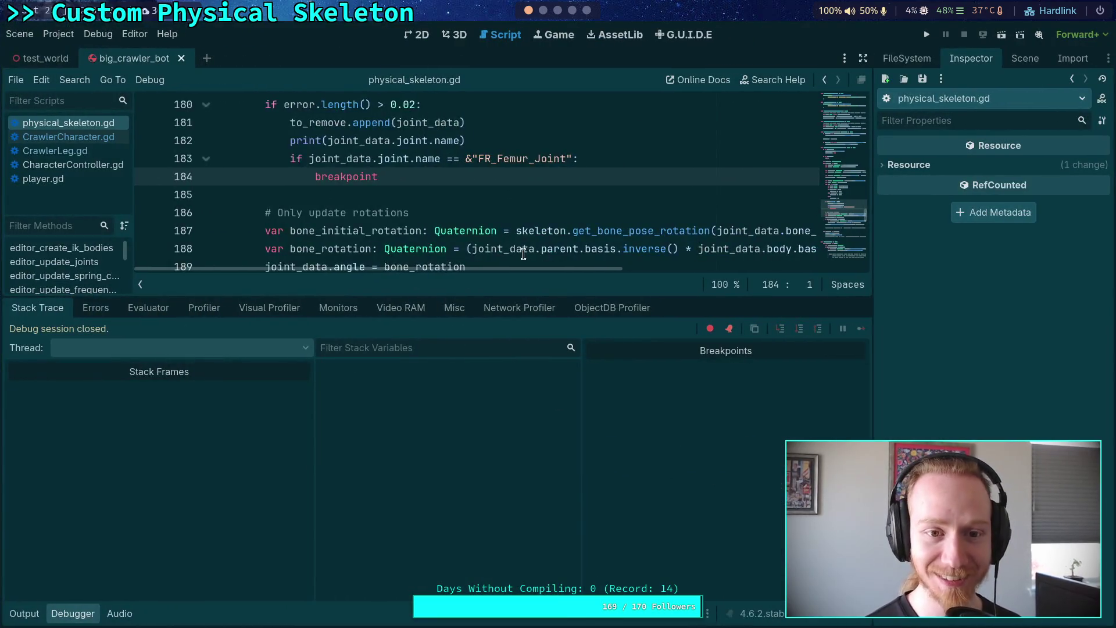
scroll(366, 232, "up", 1)
left_click_drag(379, 232, 285, 214)
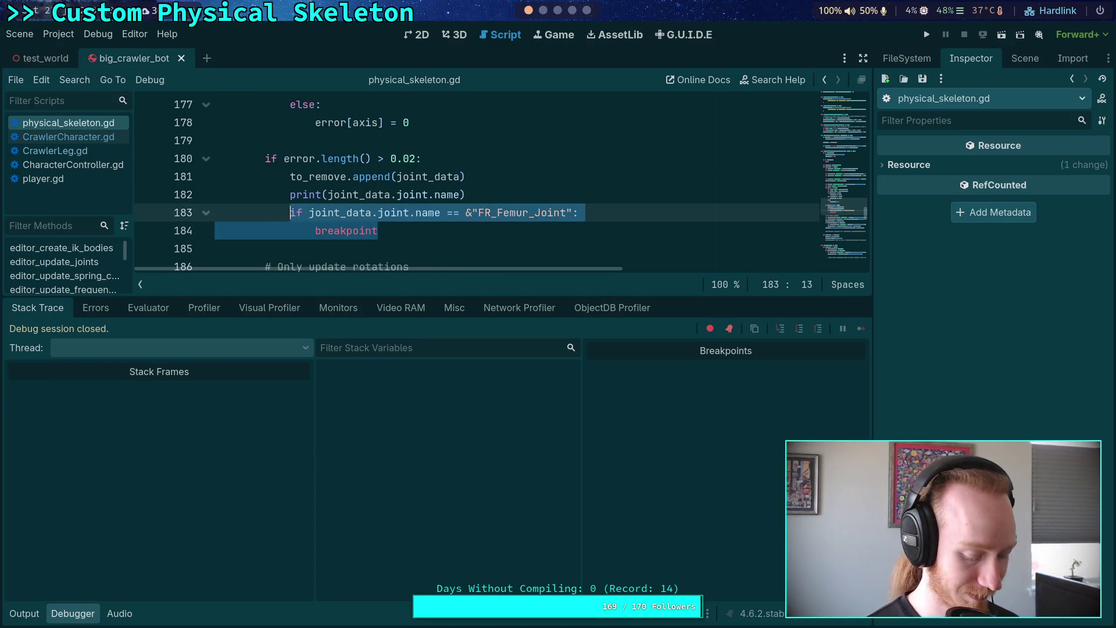
key("ctrl+k")
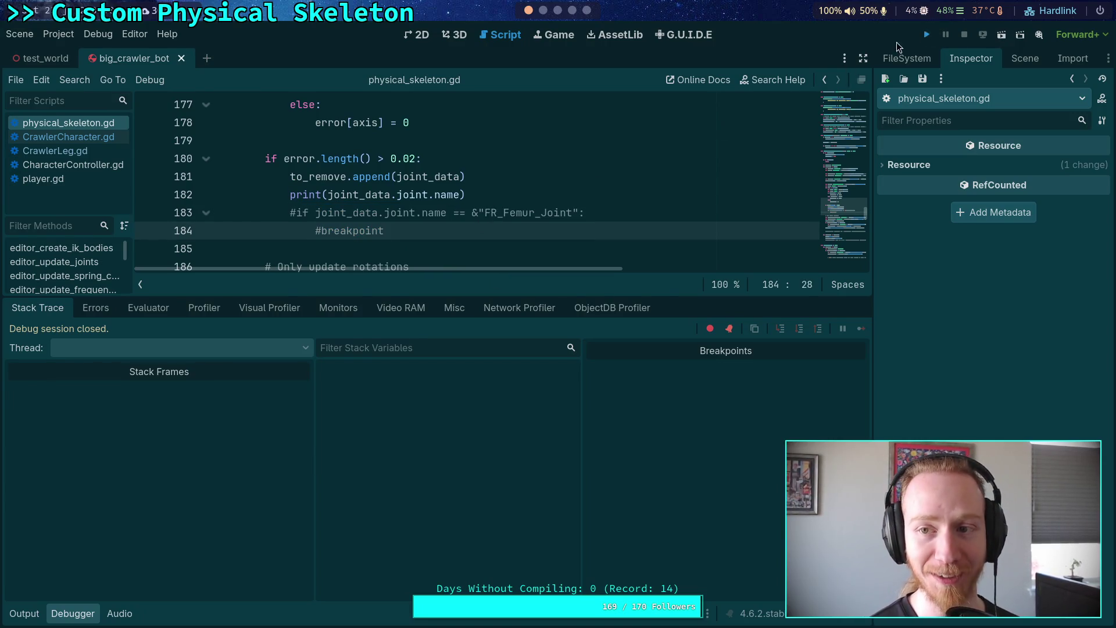
left_click(924, 35)
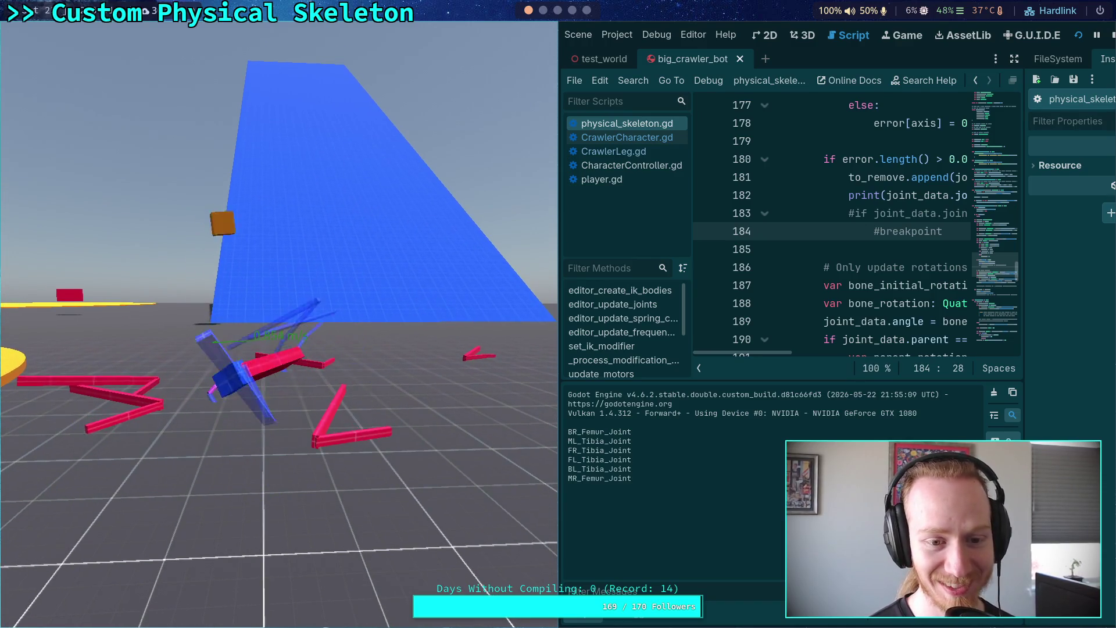
left_click(1109, 38)
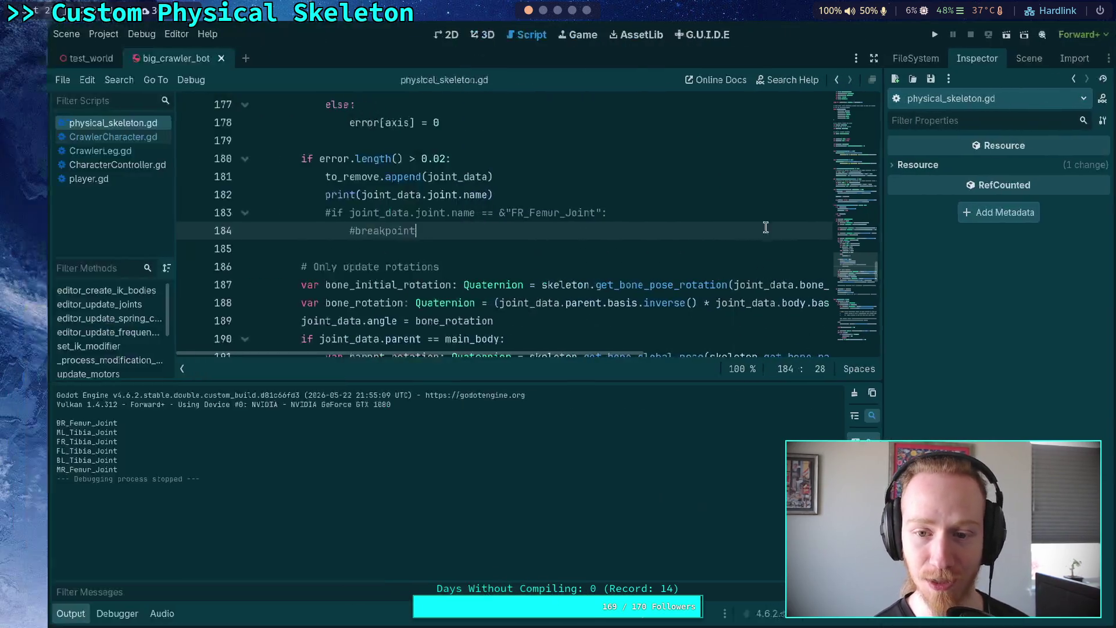
Hide the output panel, review physical_skeleton.gd, and glance at the crawler bot notes.
left_click(32, 617)
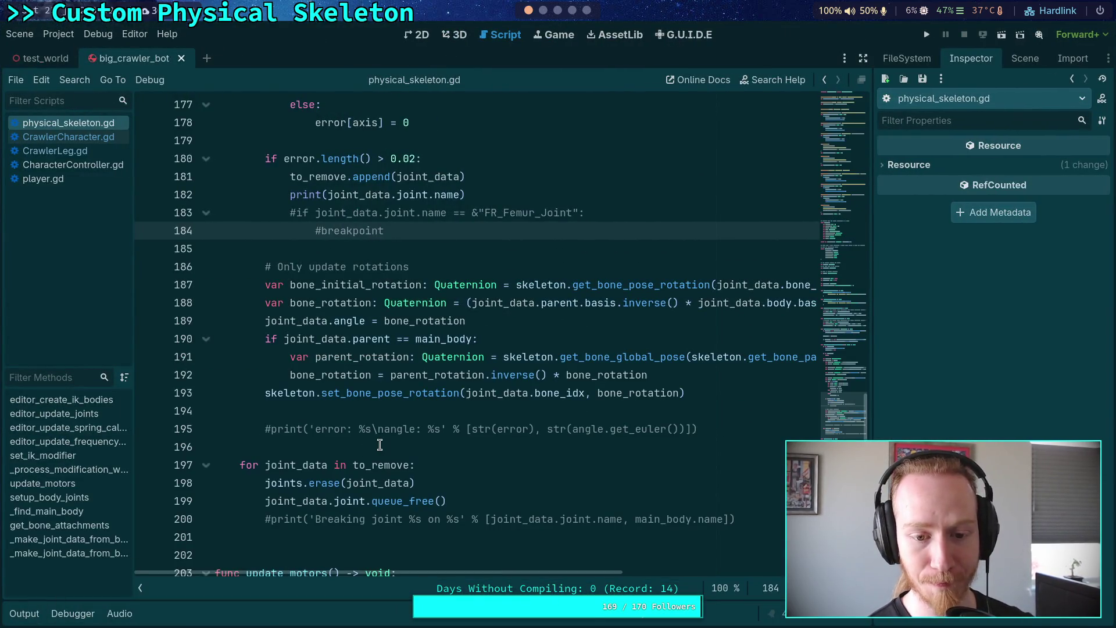
scroll(380, 445, "down", 2)
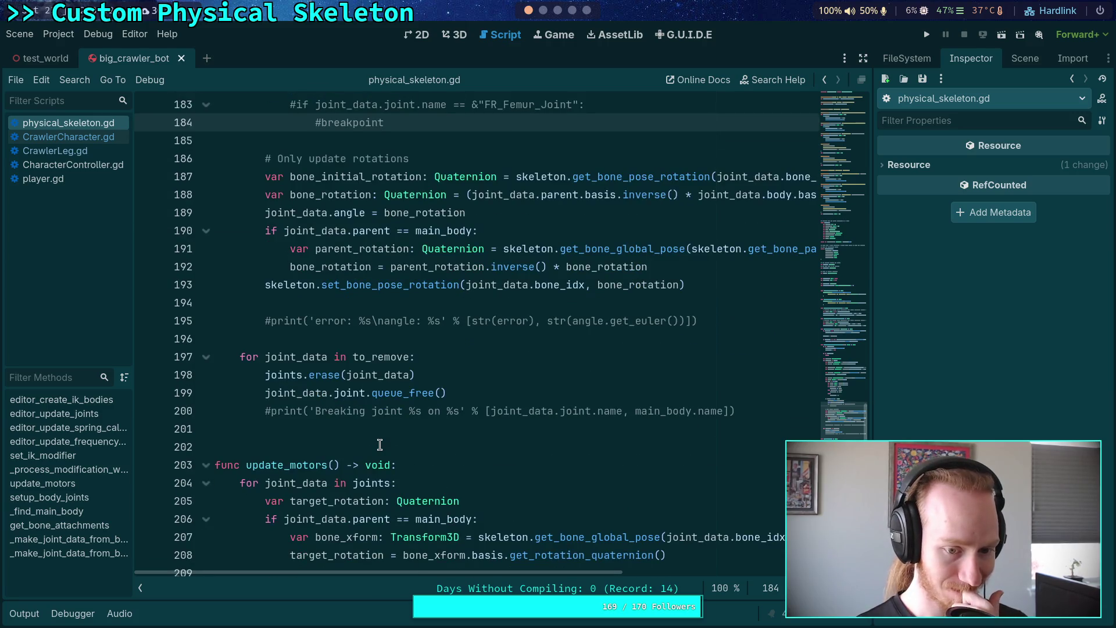
scroll(380, 444, "up", 5)
scroll(379, 445, "up", 1)
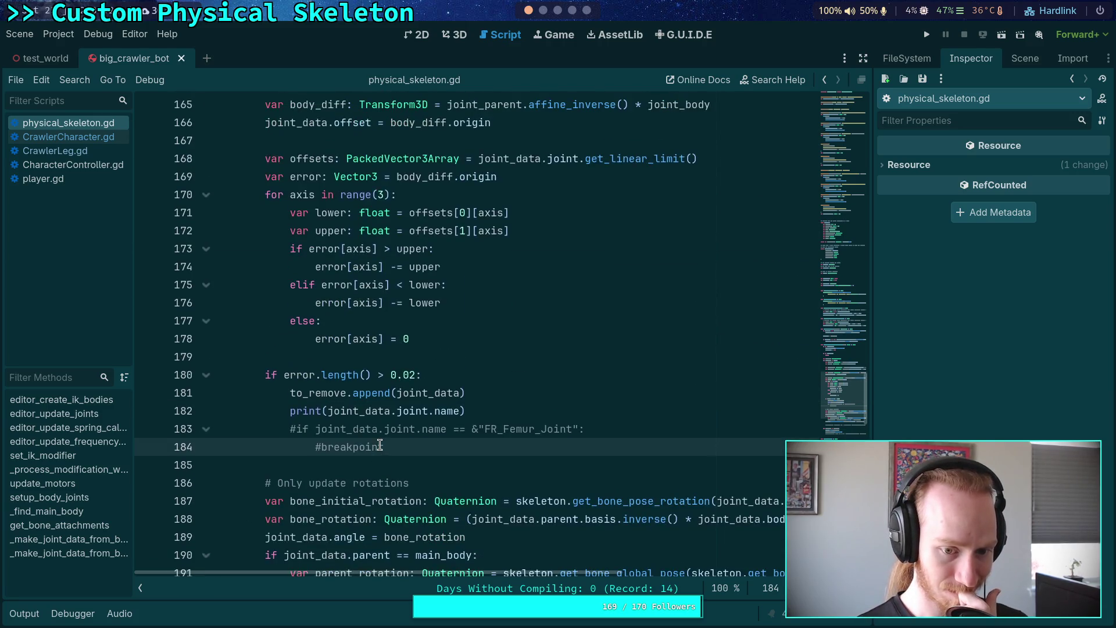
scroll(380, 445, "down", 4)
scroll(379, 445, "up", 4)
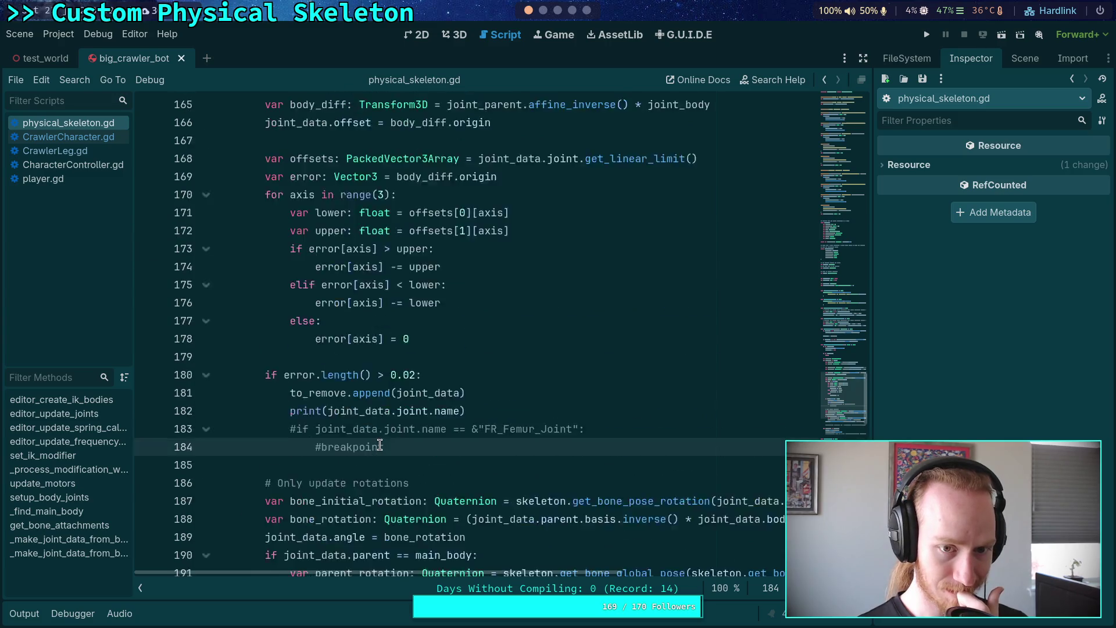
scroll(380, 445, "up", 1)
scroll(298, 503, "down", 6)
scroll(299, 503, "down", 10)
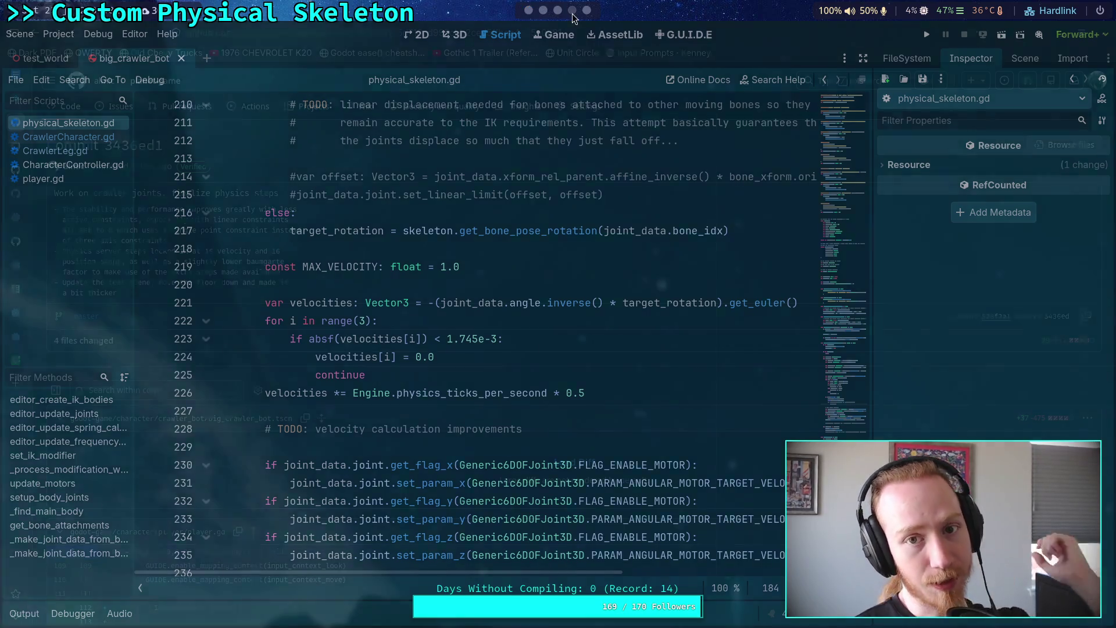
key("super+2")
key("super+3")
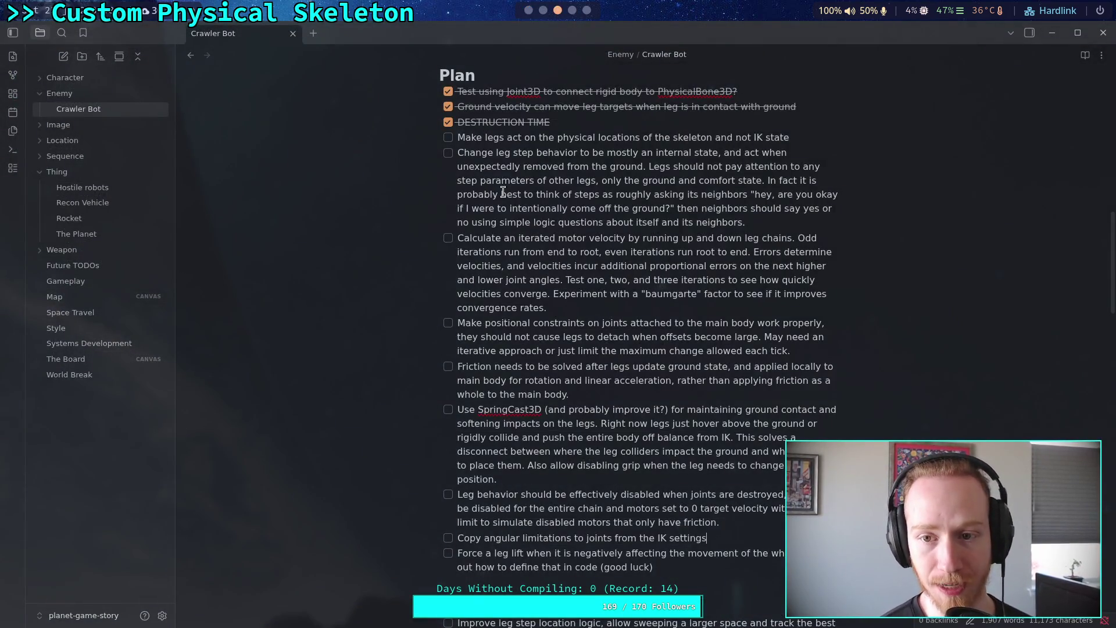
left_click(527, 11)
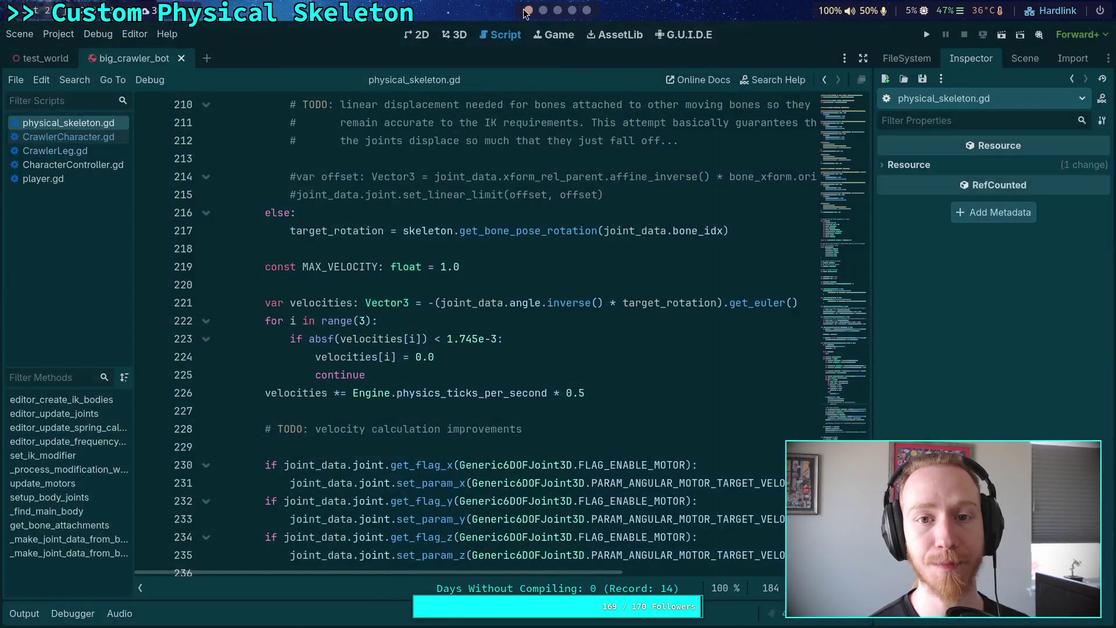
Open CrawlerLeg.gd and collapse the setup function.
left_click(55, 151)
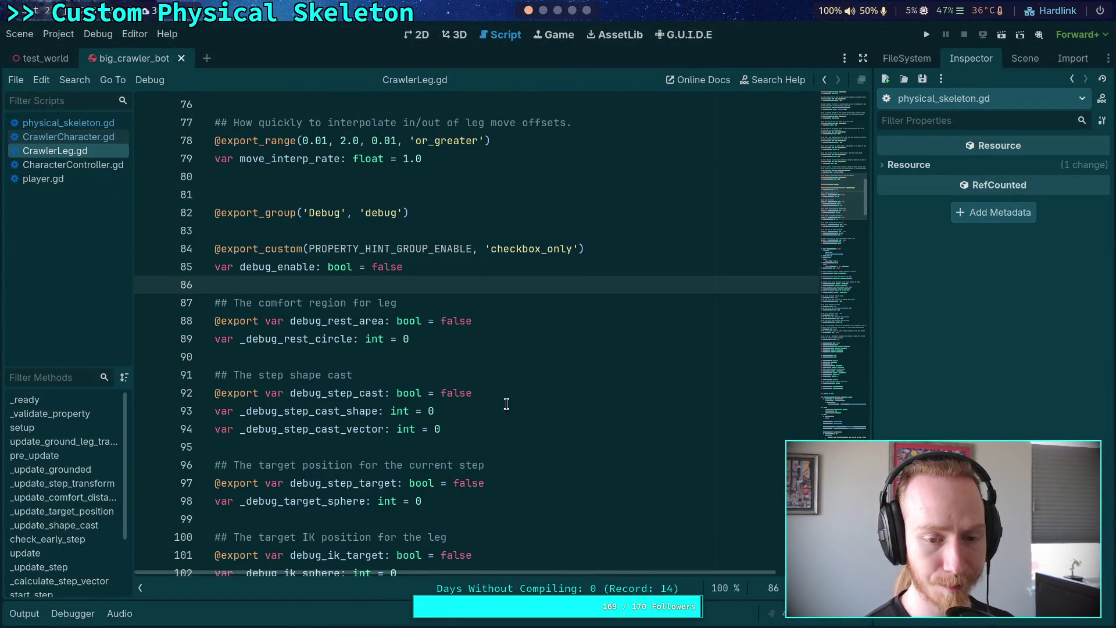
scroll(491, 384, "down", 20)
scroll(488, 383, "down", 14)
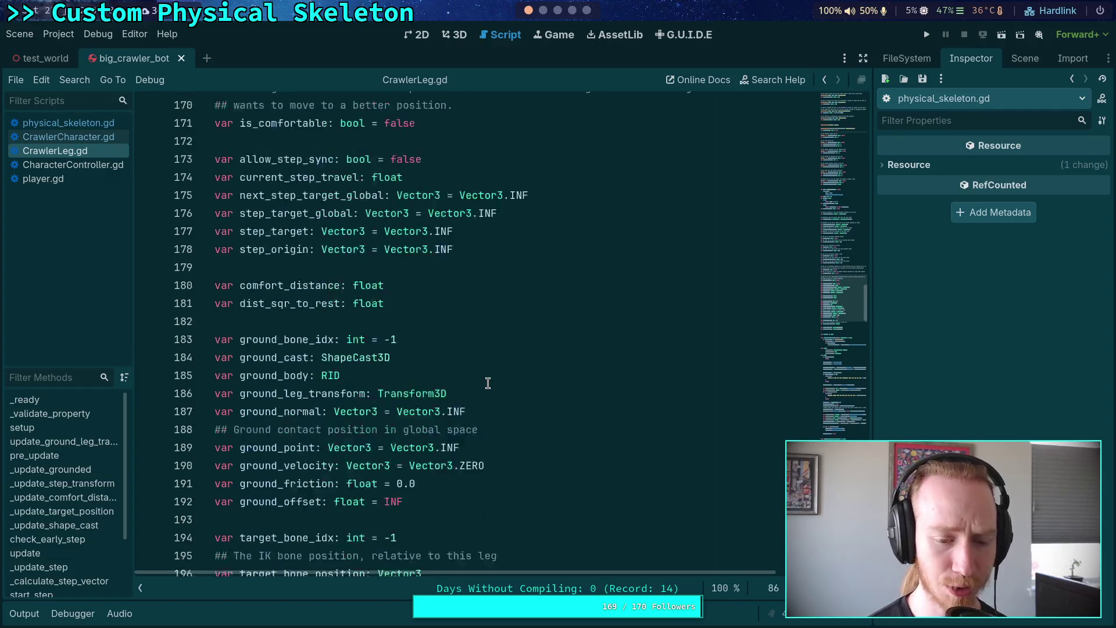
left_click(206, 249)
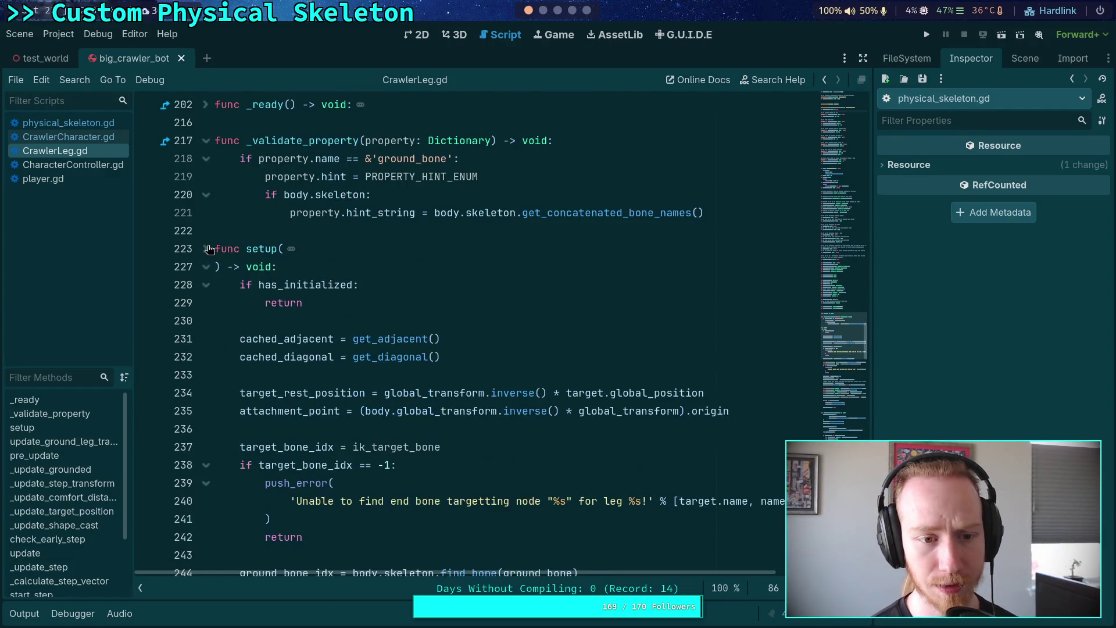
left_click(207, 267)
scroll(291, 357, "down", 2)
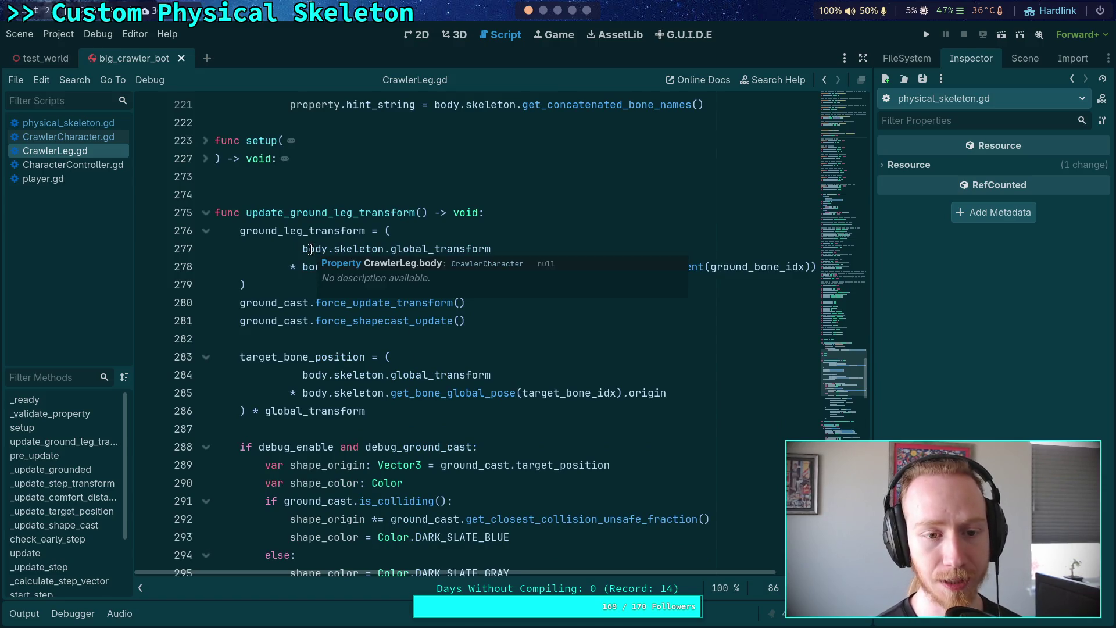
Inspect update_ground_leg_transform, highlighting uses of target_bone_position and ground_cast.
left_click(303, 231)
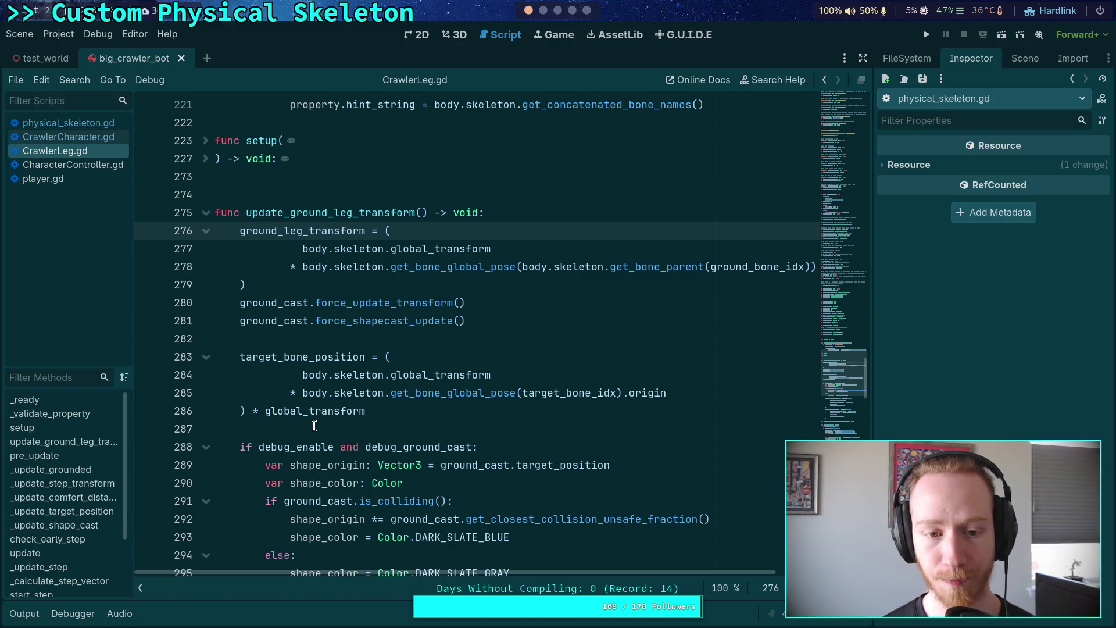
double_click(309, 357)
scroll(407, 442, "down", 3)
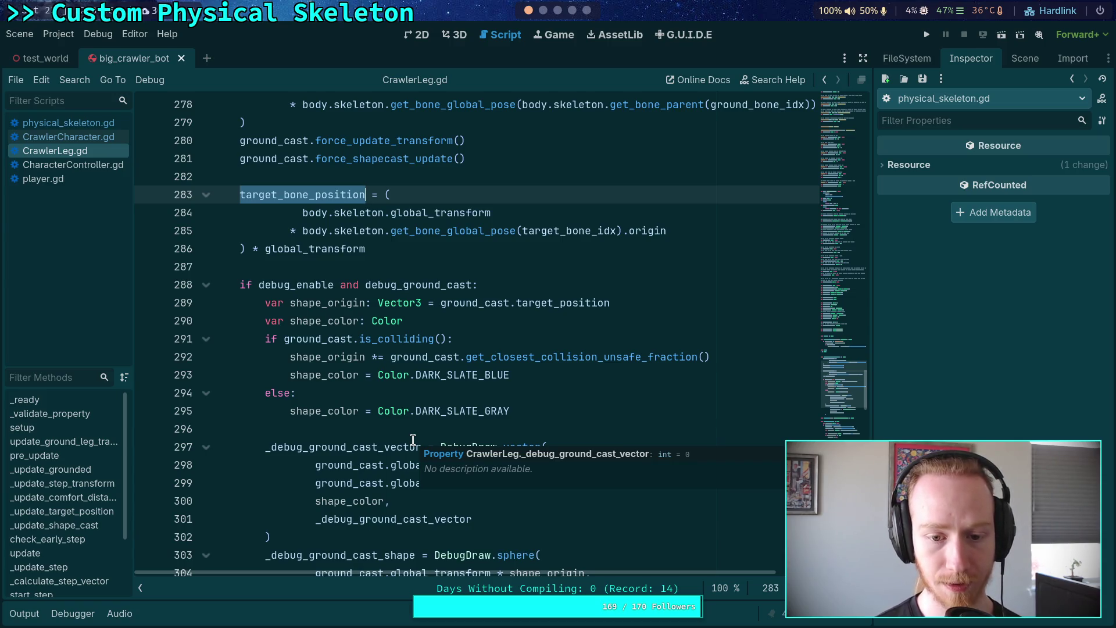
scroll(402, 377, "up", 3)
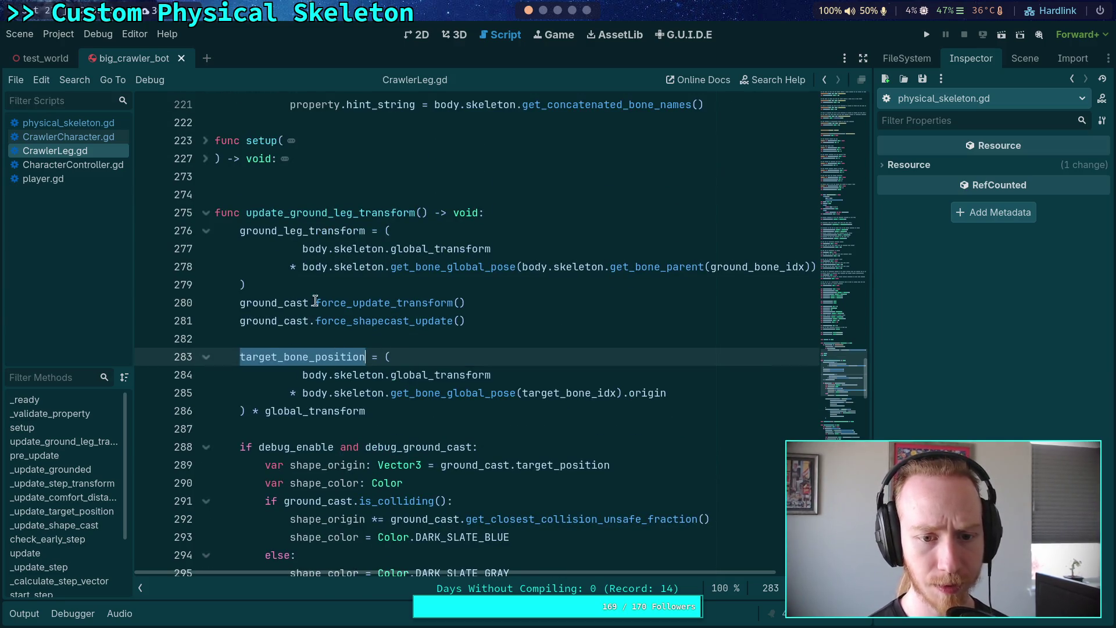
double_click(287, 302)
double_click(279, 321)
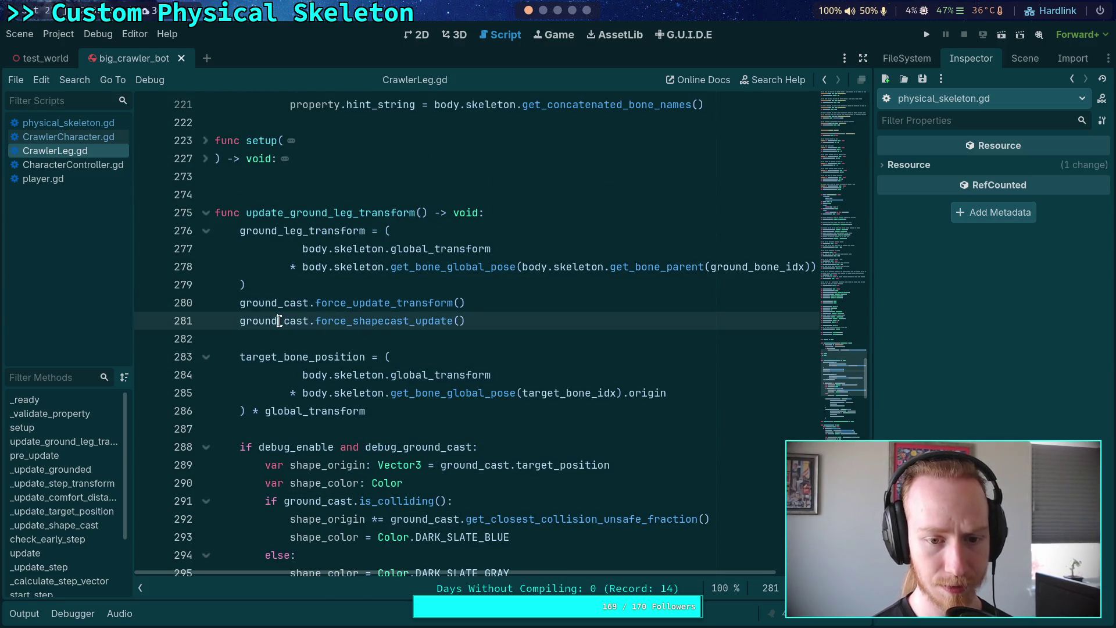
double_click(279, 300)
double_click(281, 322)
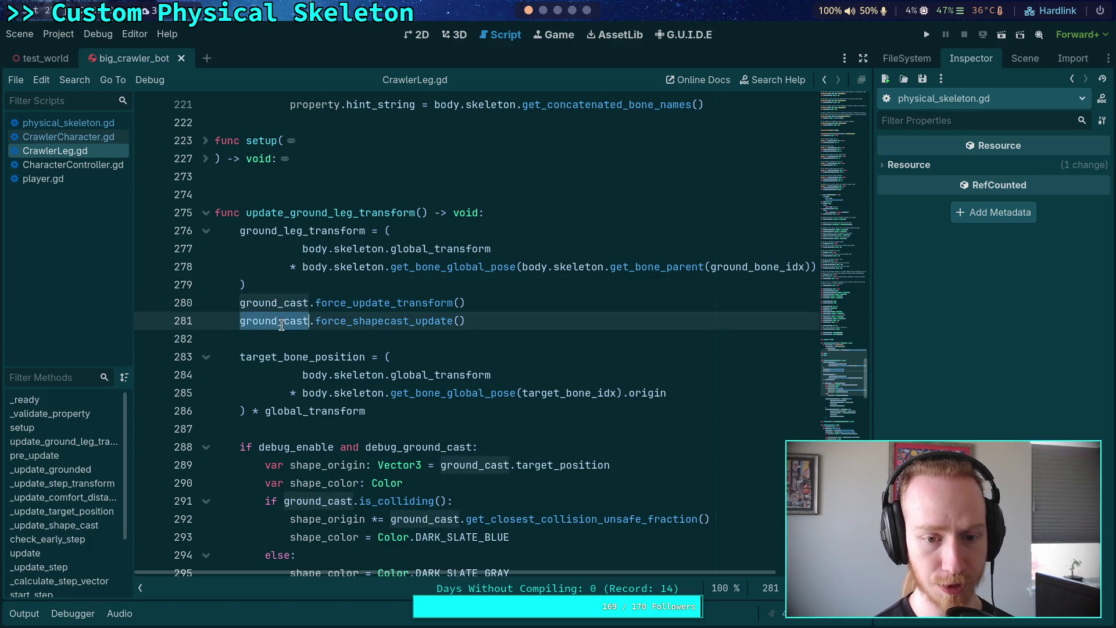
Read through the rest of CrawlerLeg.gd and launch a test run.
scroll(310, 337, "down", 5)
scroll(304, 348, "down", 3)
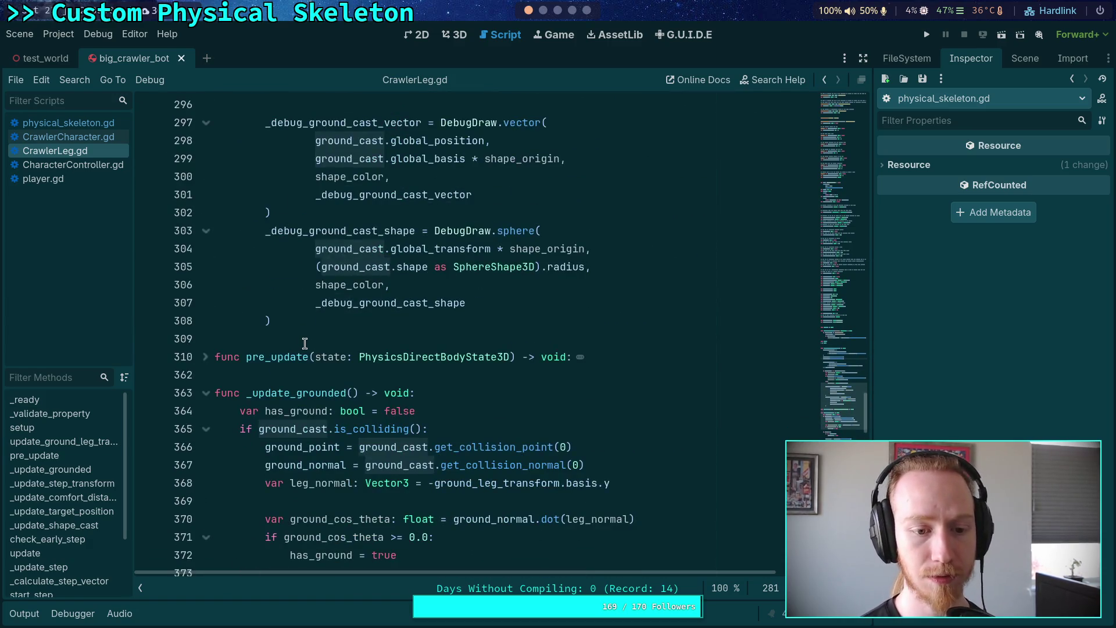
scroll(304, 343, "down", 3)
scroll(304, 343, "down", 3)
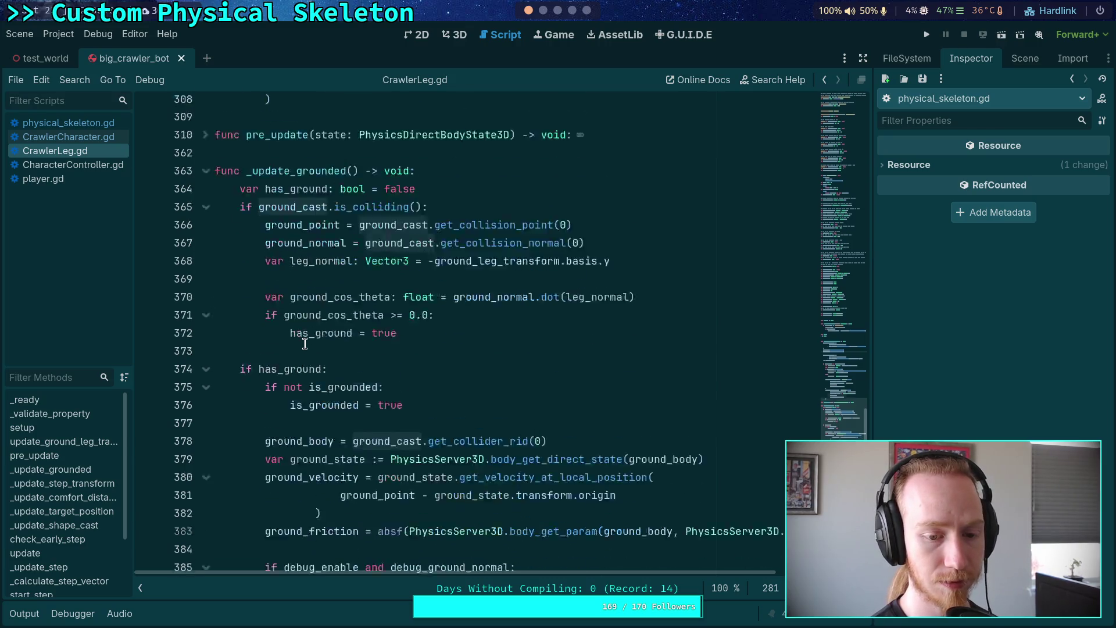
scroll(305, 343, "down", 3)
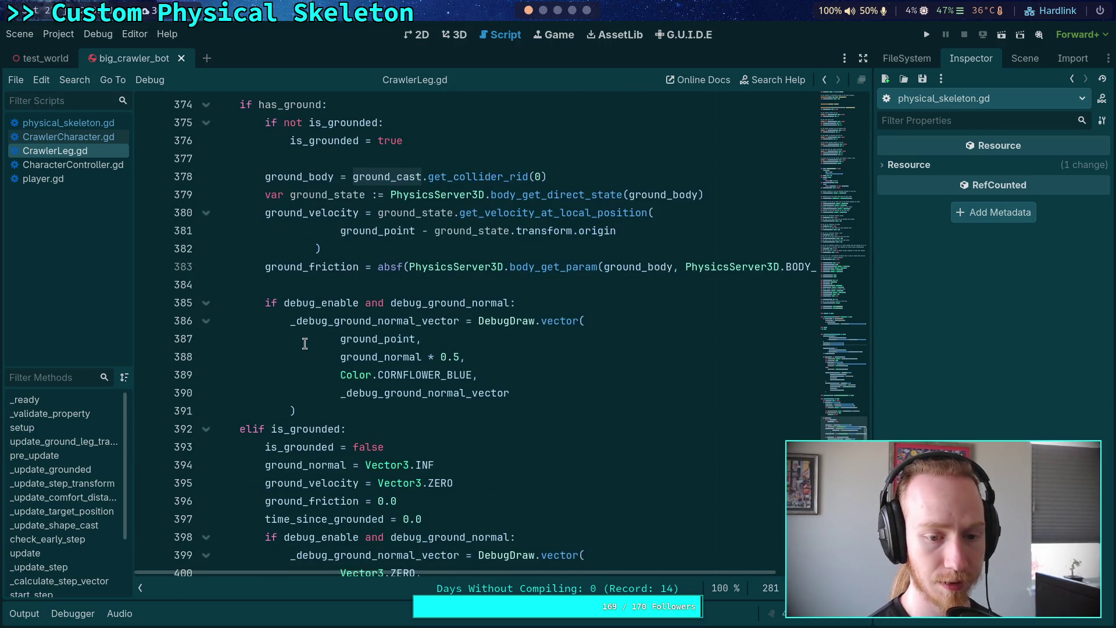
scroll(305, 343, "down", 4)
scroll(305, 343, "up", 20)
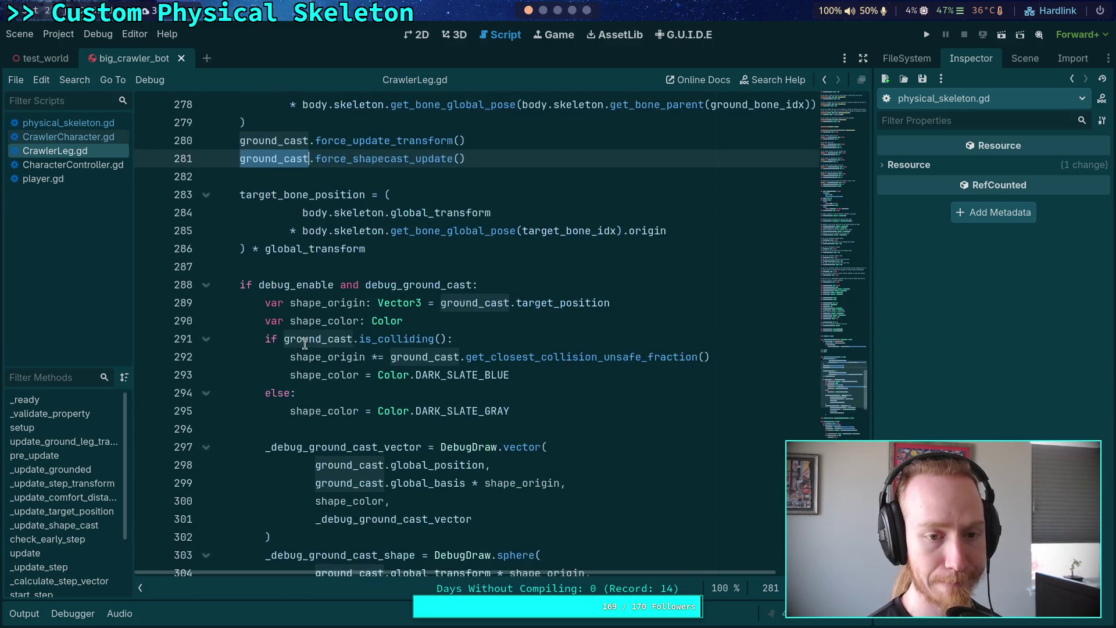
scroll(403, 393, "up", 4)
left_click(927, 35)
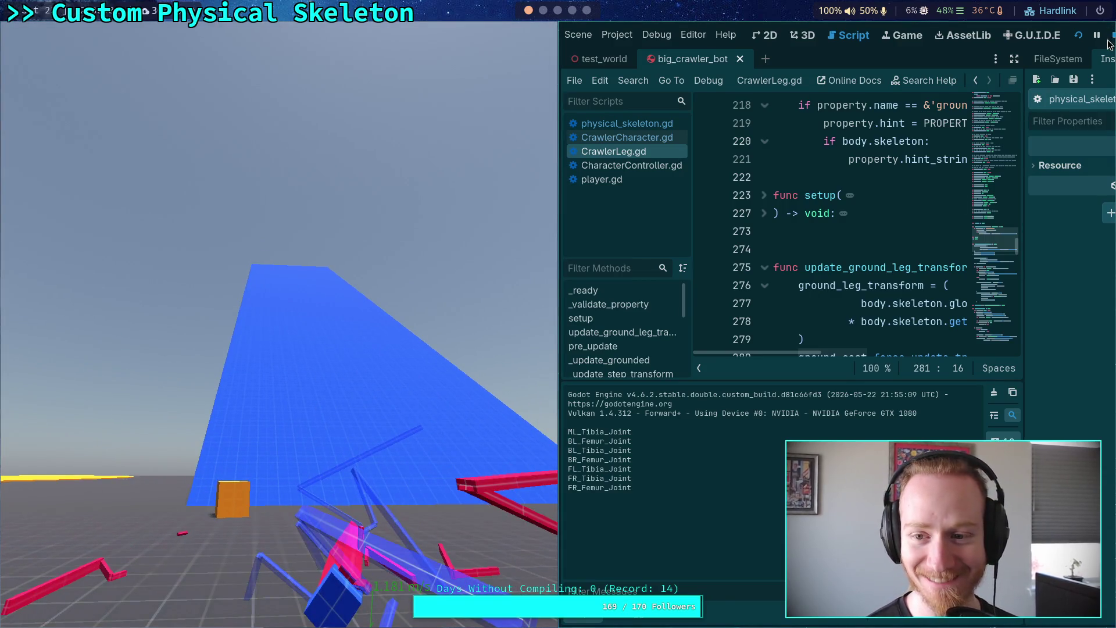
Stop the test run and reopen physical_skeleton.gd.
left_click(1108, 42)
left_click(58, 123)
scroll(307, 285, "down", 1)
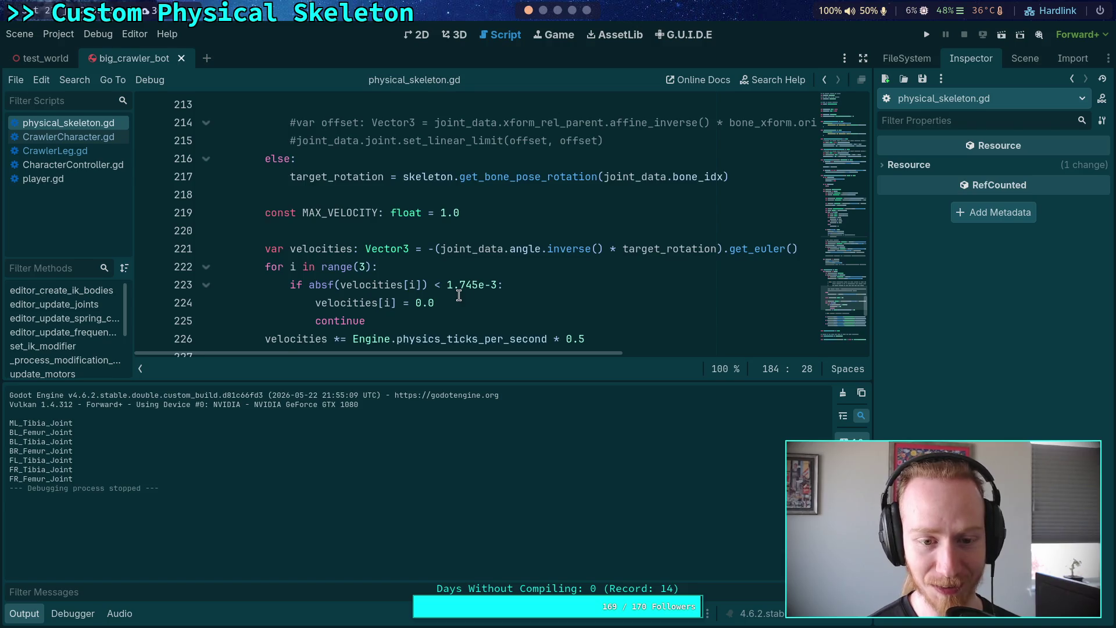
Delete the Engine.physics_ticks_per_second velocity scaling line and test the crawler without it.
scroll(460, 296, "down", 1)
left_click_drag(590, 284, 256, 290)
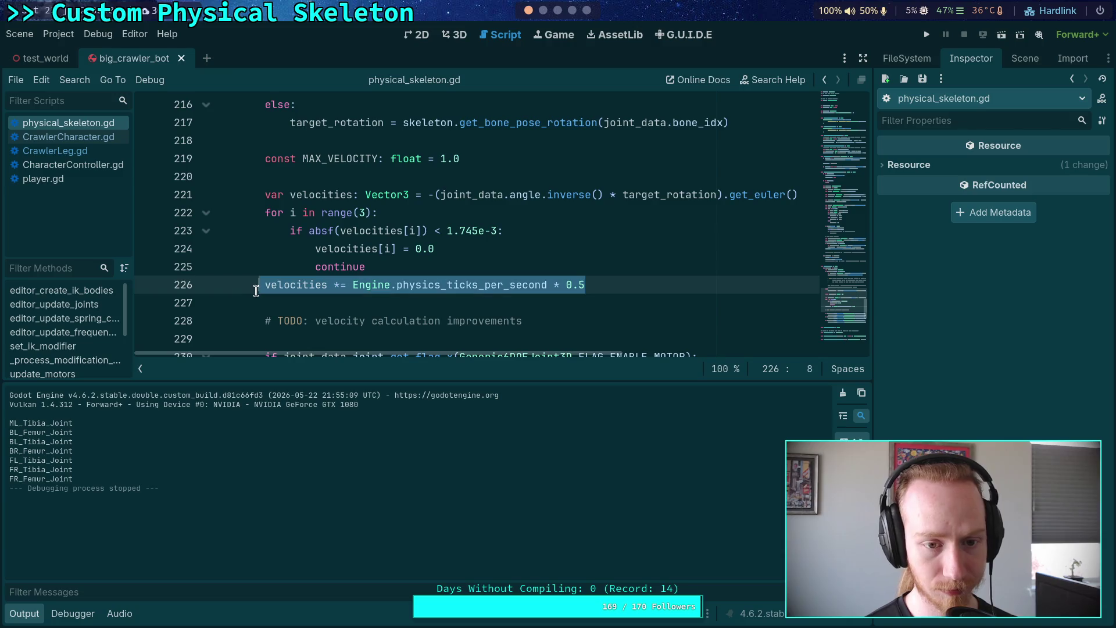
left_click(379, 283)
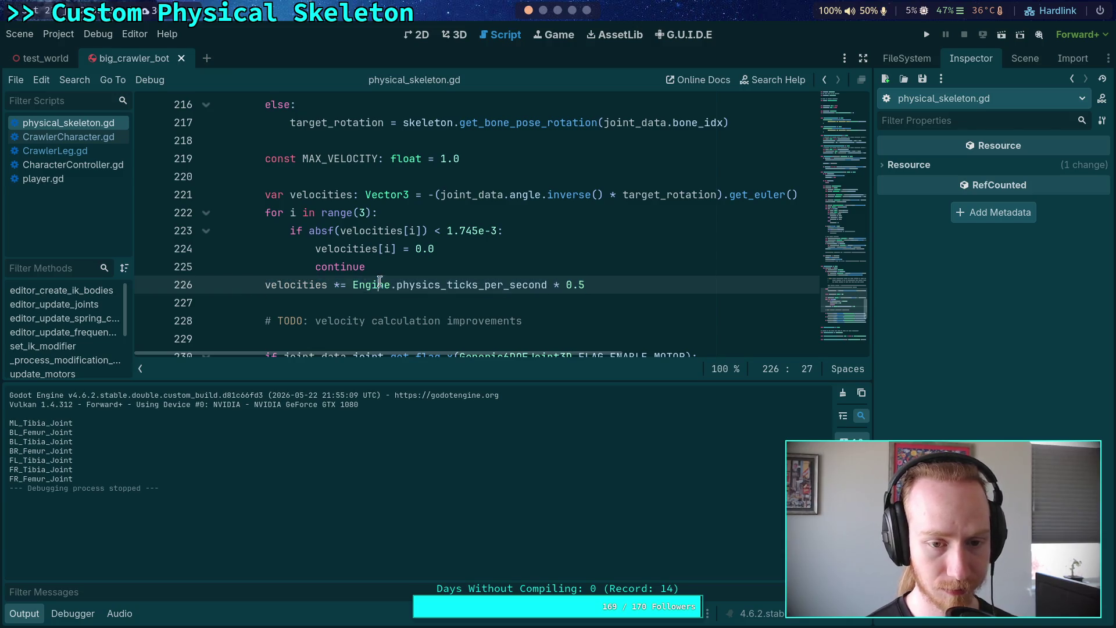
left_click(338, 289)
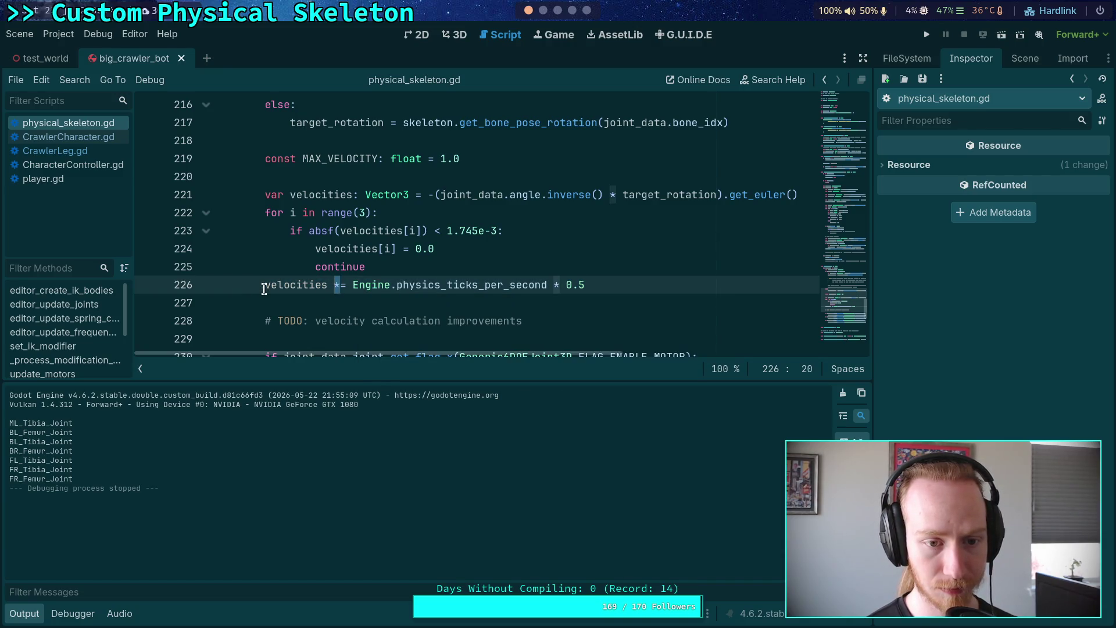
mouse_move(588, 289)
left_mouse_down()
mouse_move(541, 291)
mouse_move(598, 274)
left_mouse_up()
key("BackSpace")
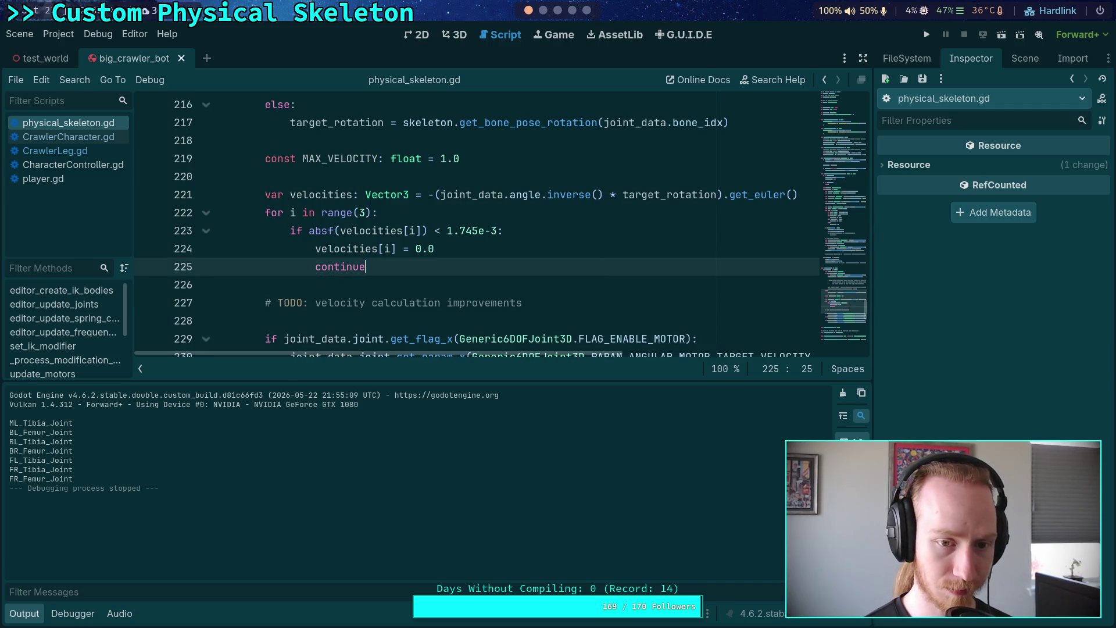
left_click(927, 34)
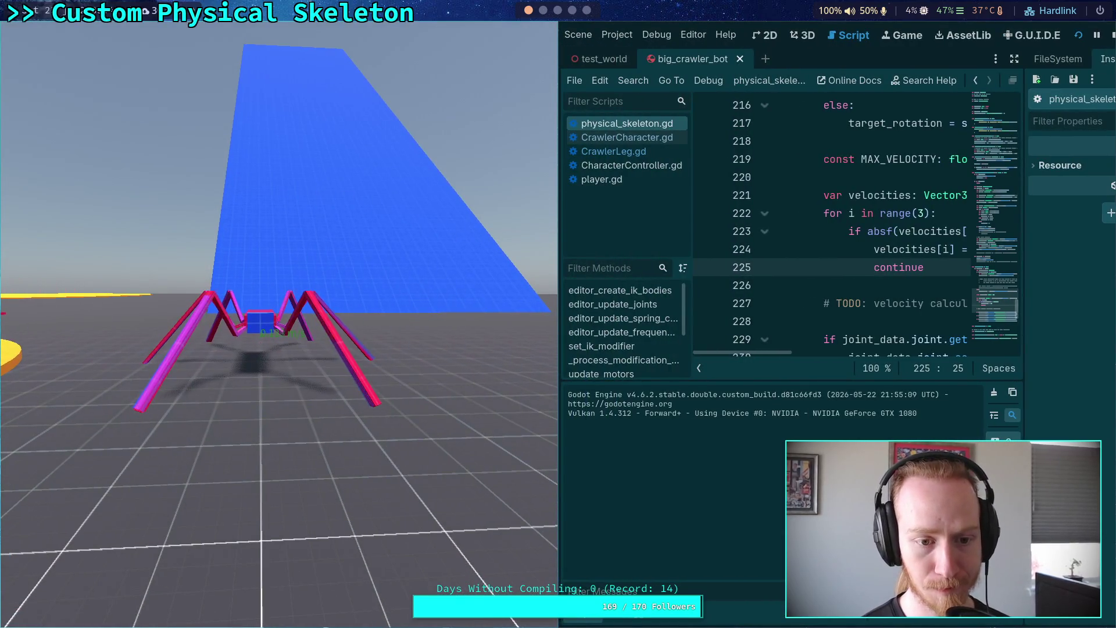
left_click(1112, 36)
Add a 'velocities *= 2.0' scaling line on line 226 and test-run the crawler again.
key("Return")
key("BackSpace")
type("velocities *= 2.0")
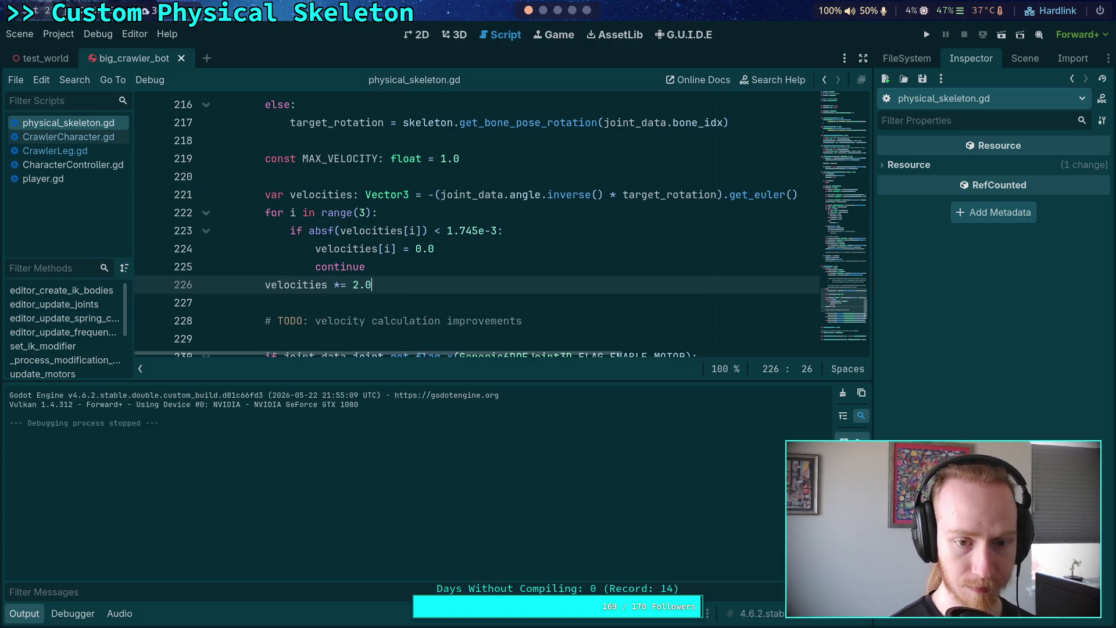
left_click(927, 34)
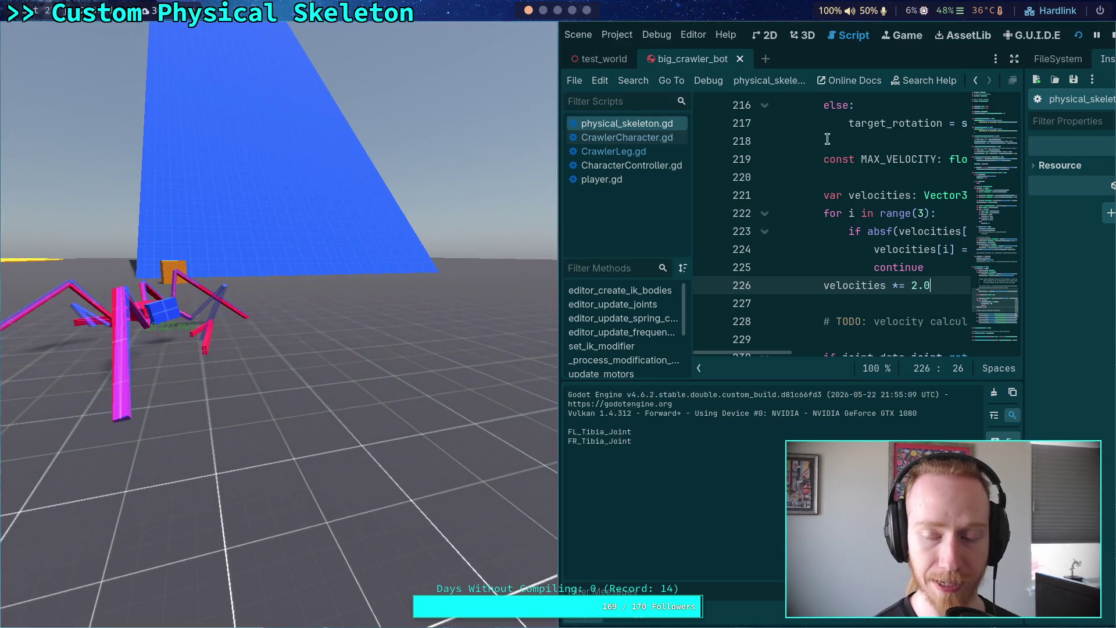
left_click(1110, 35)
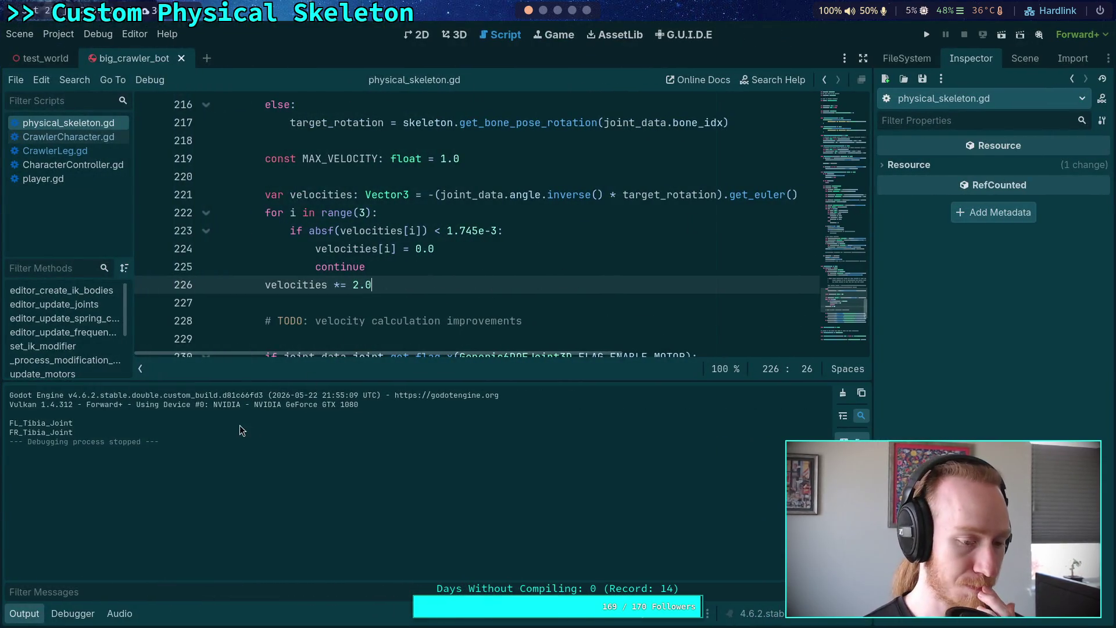
Delete the velocities *= 2.0 line from physical_skeleton.gd and save.
left_click(20, 613)
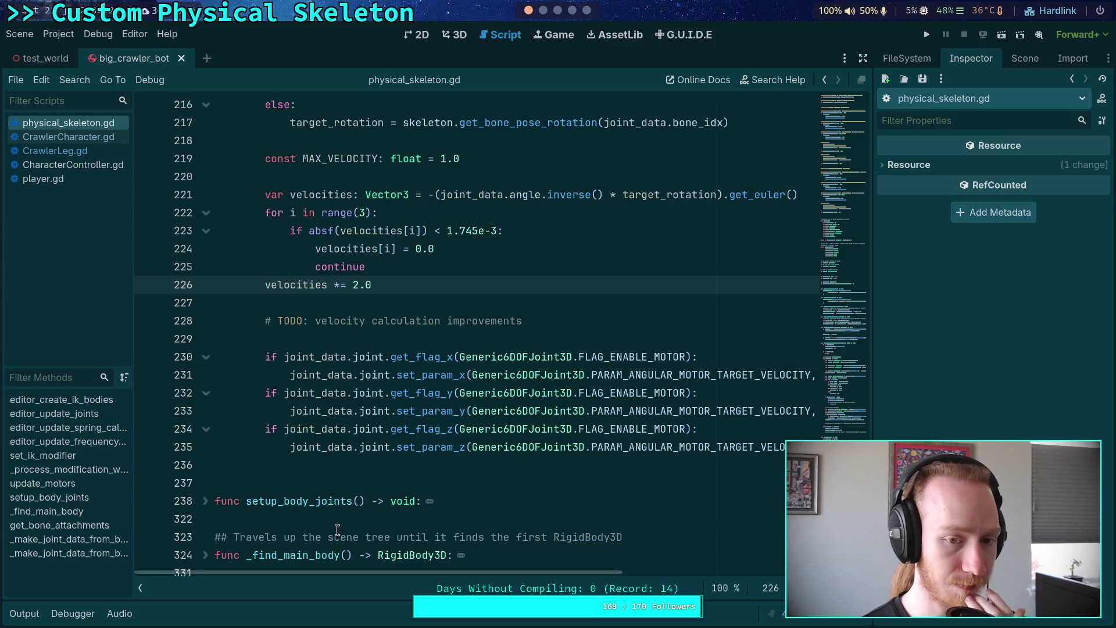
scroll(347, 497, "up", 2)
left_click_drag(397, 386, 402, 378)
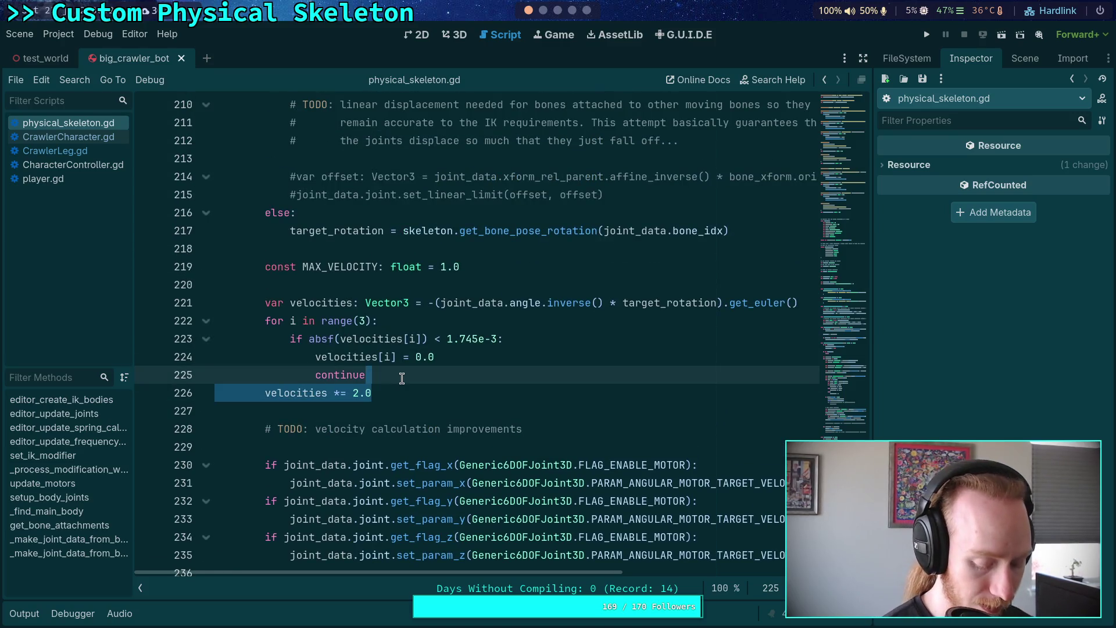
key("BackSpace")
key("ctrl+s")
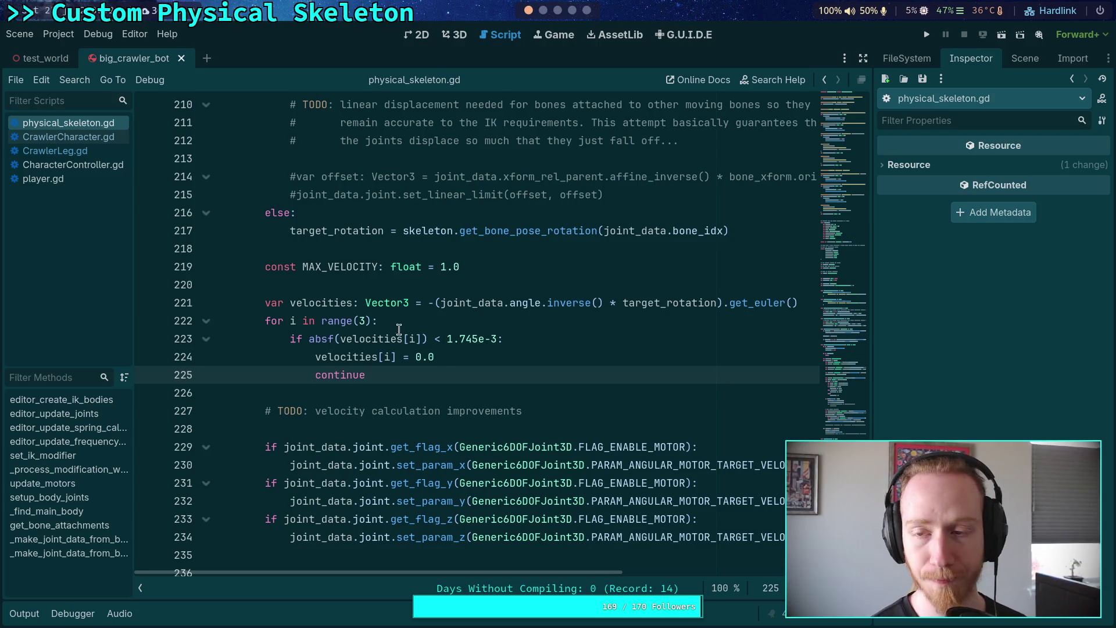
Check the planning notes and git terminal, then open CrawlerLeg.gd.
left_click(555, 11)
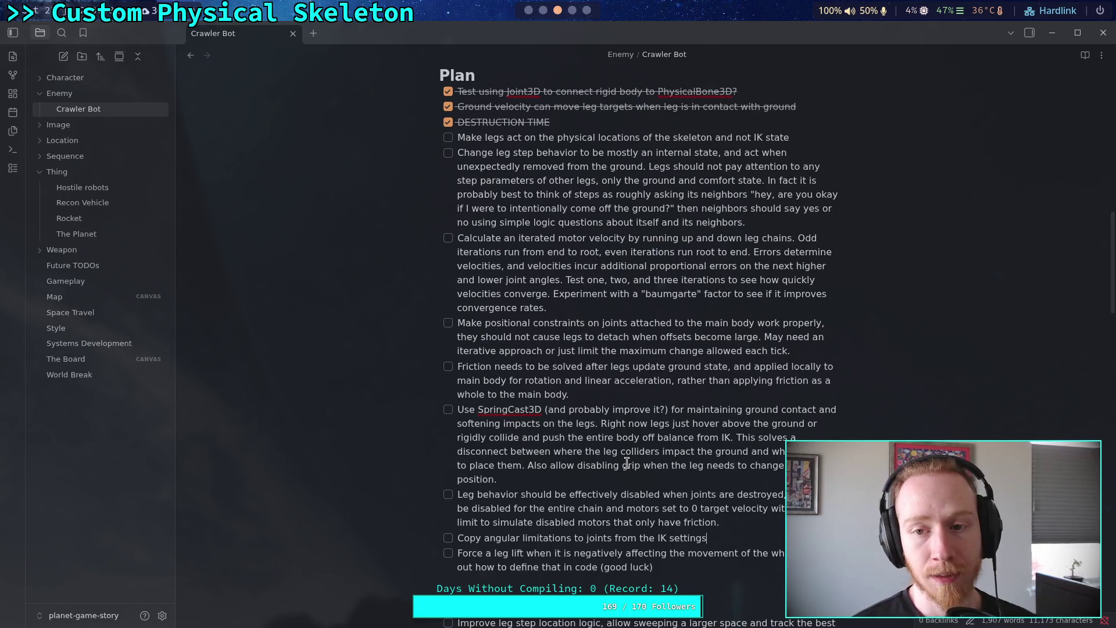
left_click(543, 11)
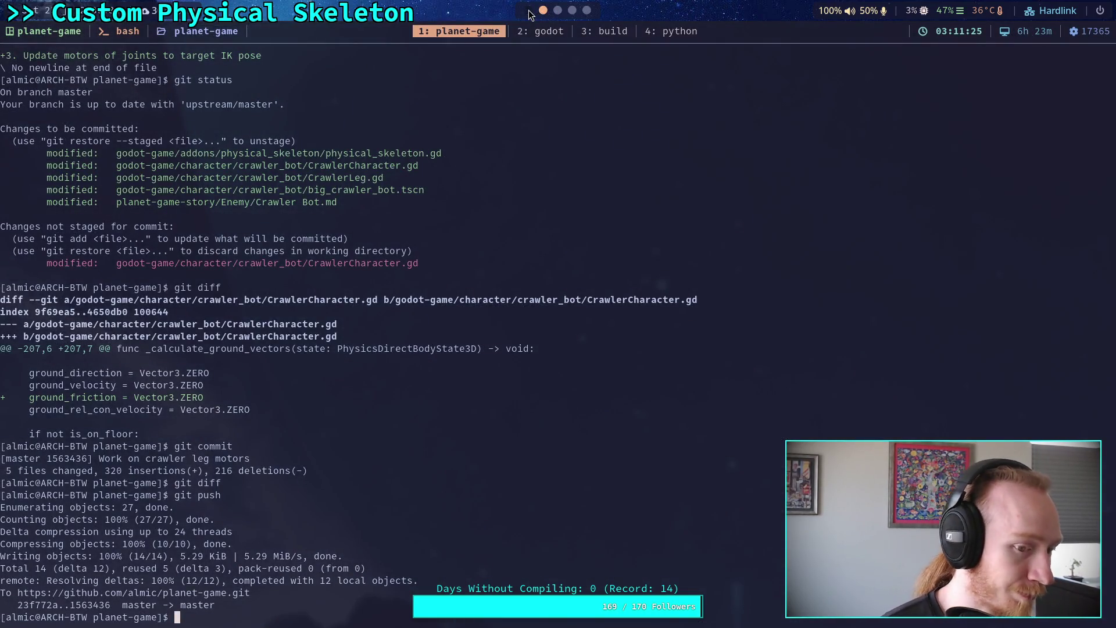
left_click(529, 11)
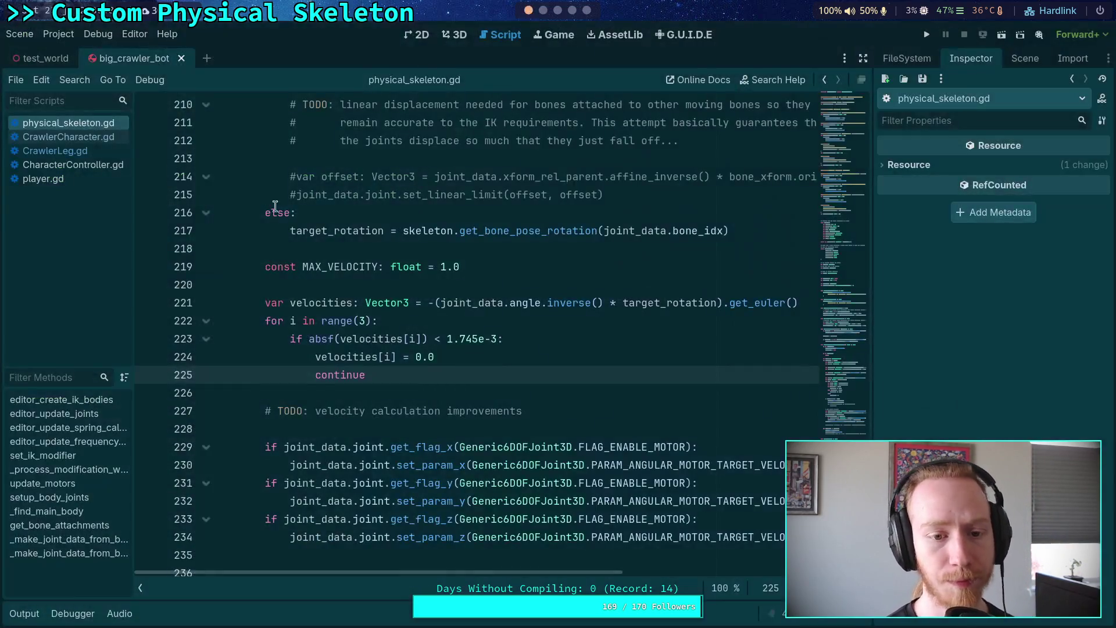
left_click(59, 149)
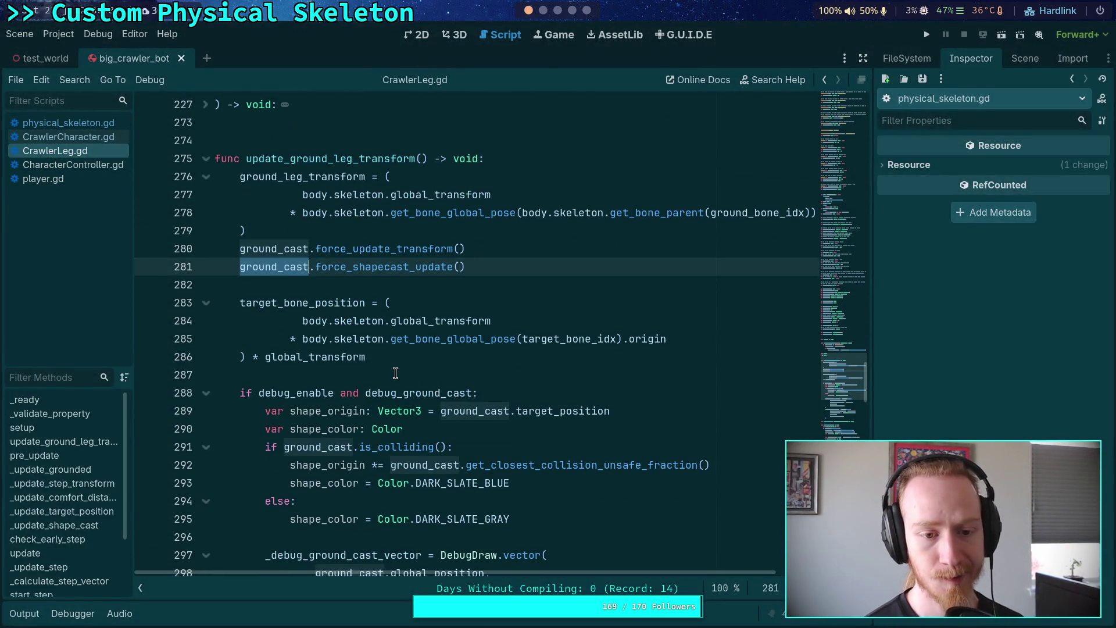
Fold the debug ground-cast if-block in CrawlerLeg.gd.
scroll(395, 371, "down", 2)
scroll(394, 371, "down", 4)
scroll(395, 371, "up", 4)
left_click(197, 285)
left_click(206, 284)
left_click(243, 267)
scroll(245, 247, "up", 3)
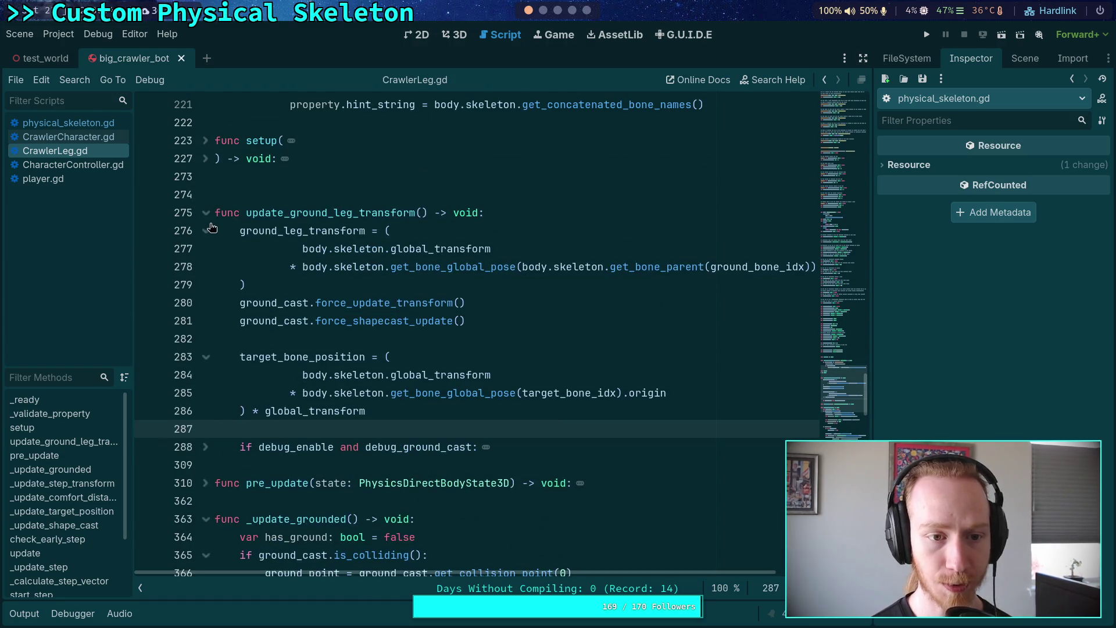
Expand pre_update and inspect how it uses the target_global_rest property.
left_click(205, 483)
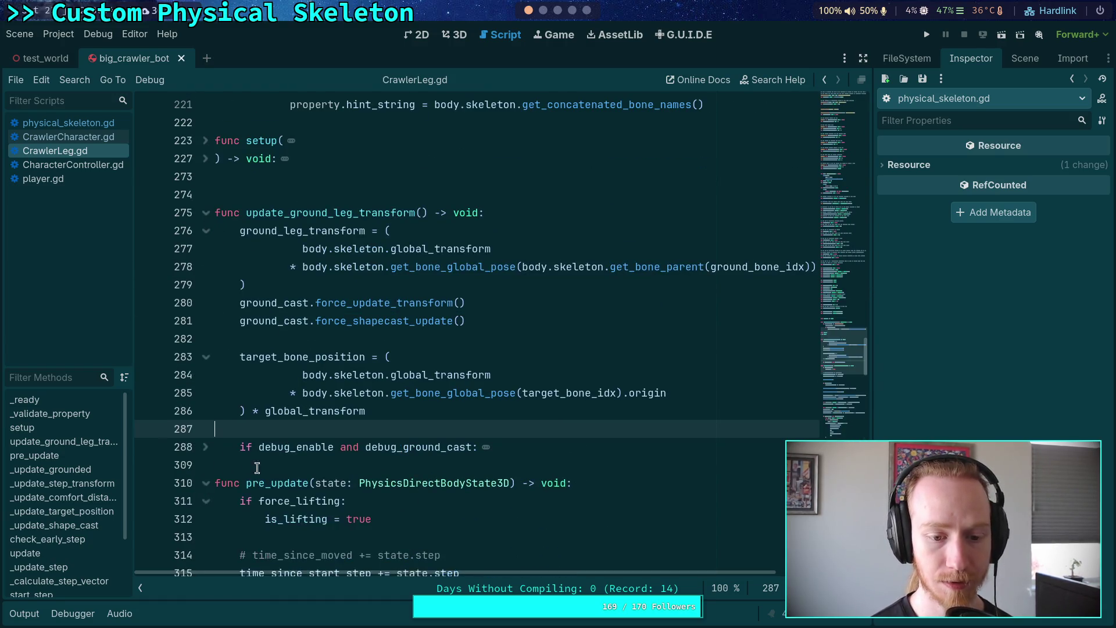
scroll(374, 439, "down", 6)
scroll(374, 439, "down", 10)
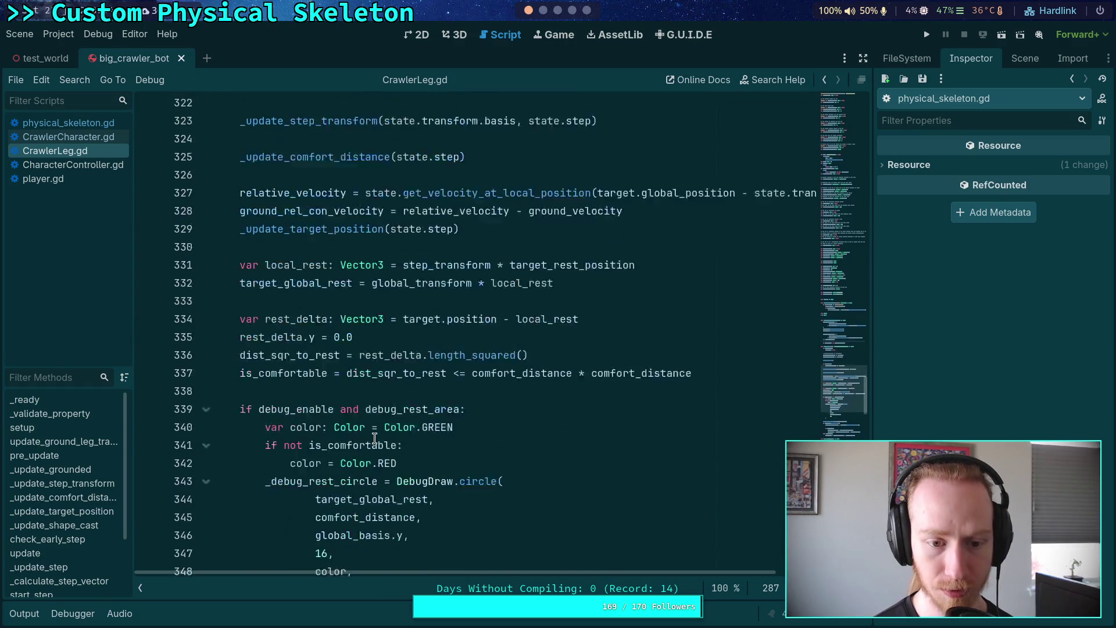
scroll(366, 424, "up", 3)
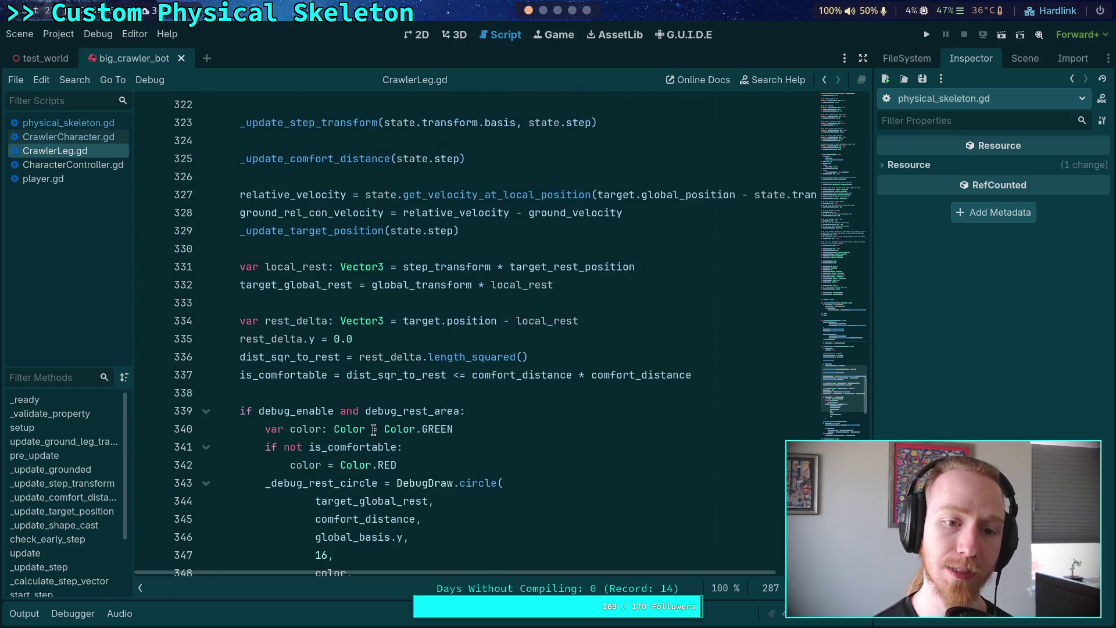
double_click(304, 339)
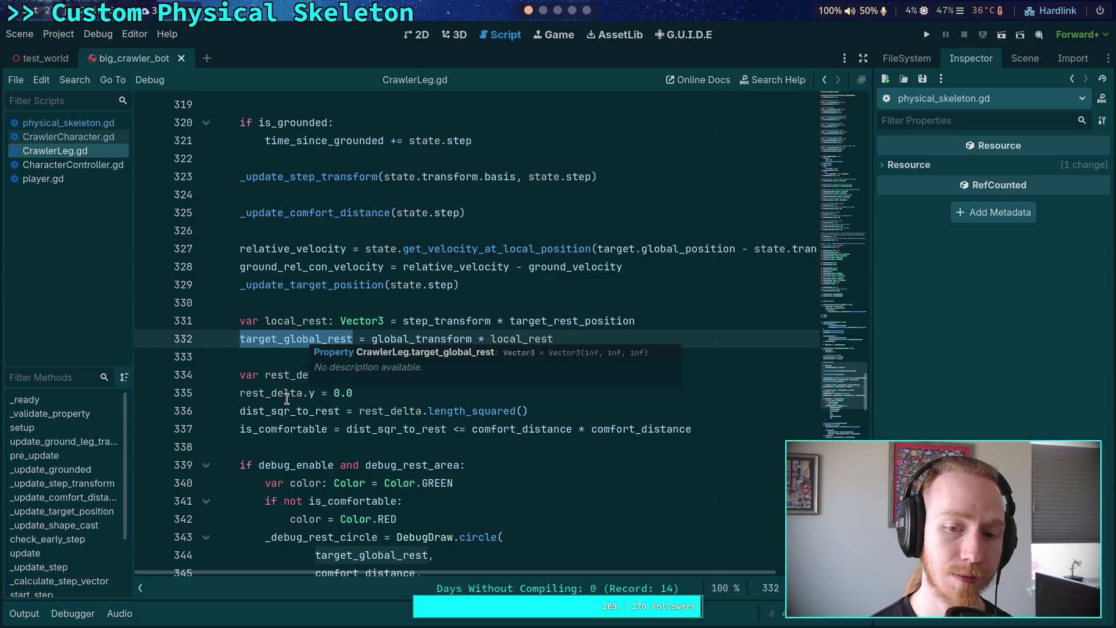
scroll(289, 409, "up", 15)
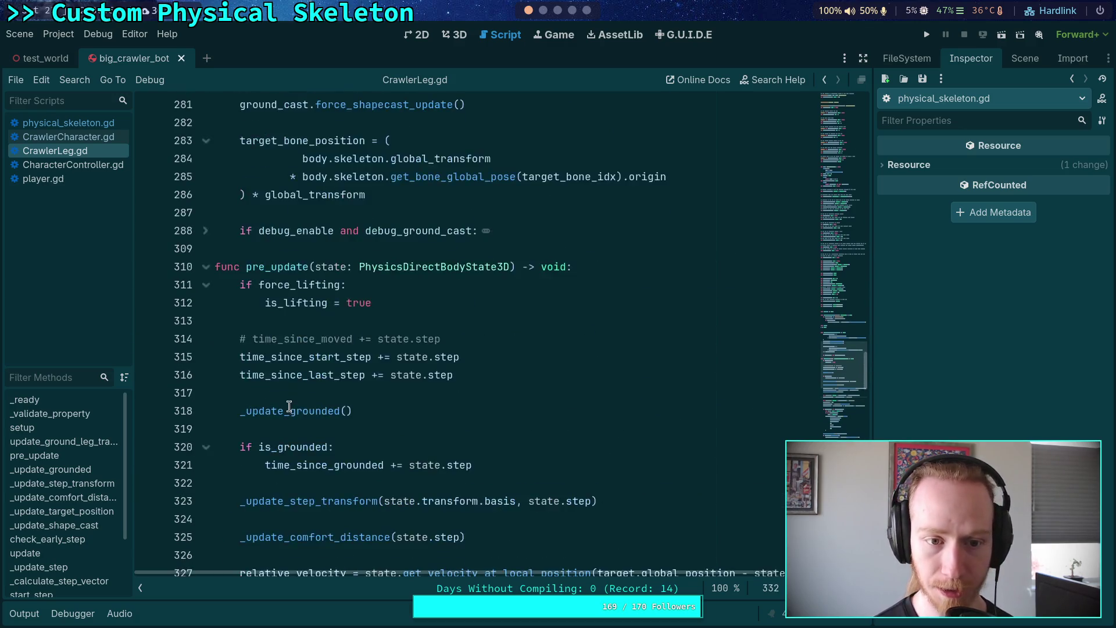
mouse_move(313, 302)
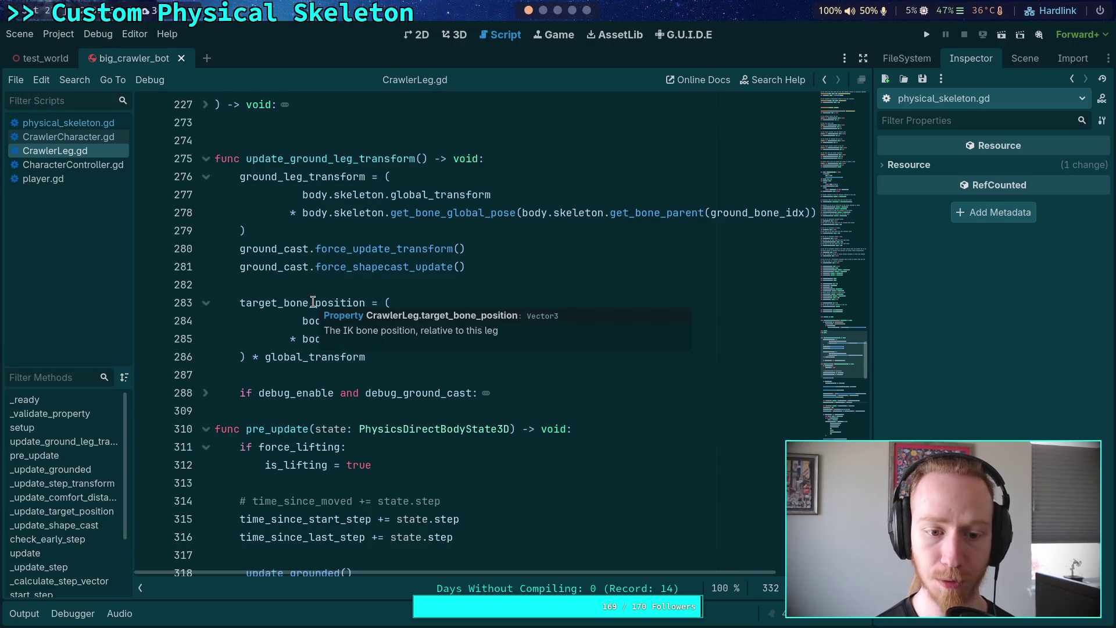
scroll(299, 400, "down", 4)
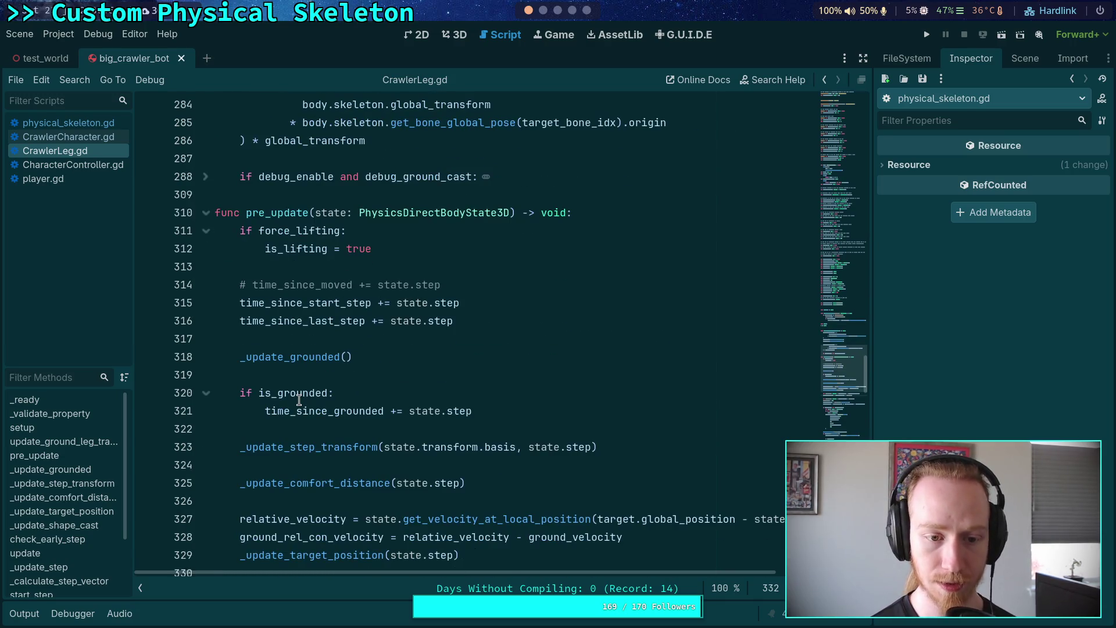
scroll(299, 400, "up", 5)
scroll(303, 396, "down", 7)
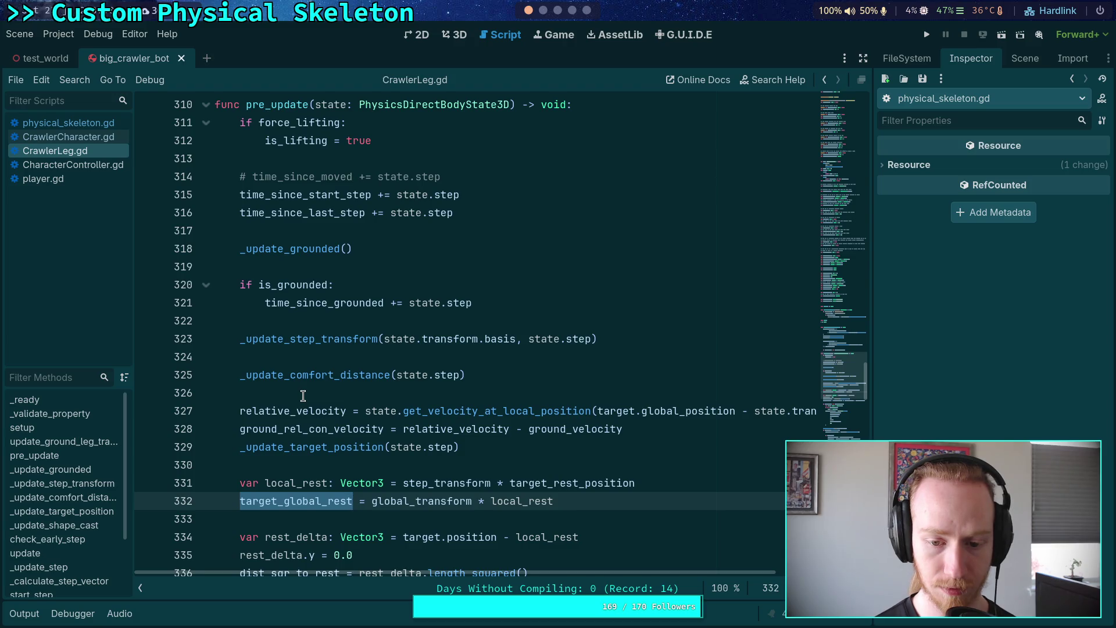
scroll(303, 396, "up", 4)
scroll(303, 396, "down", 4)
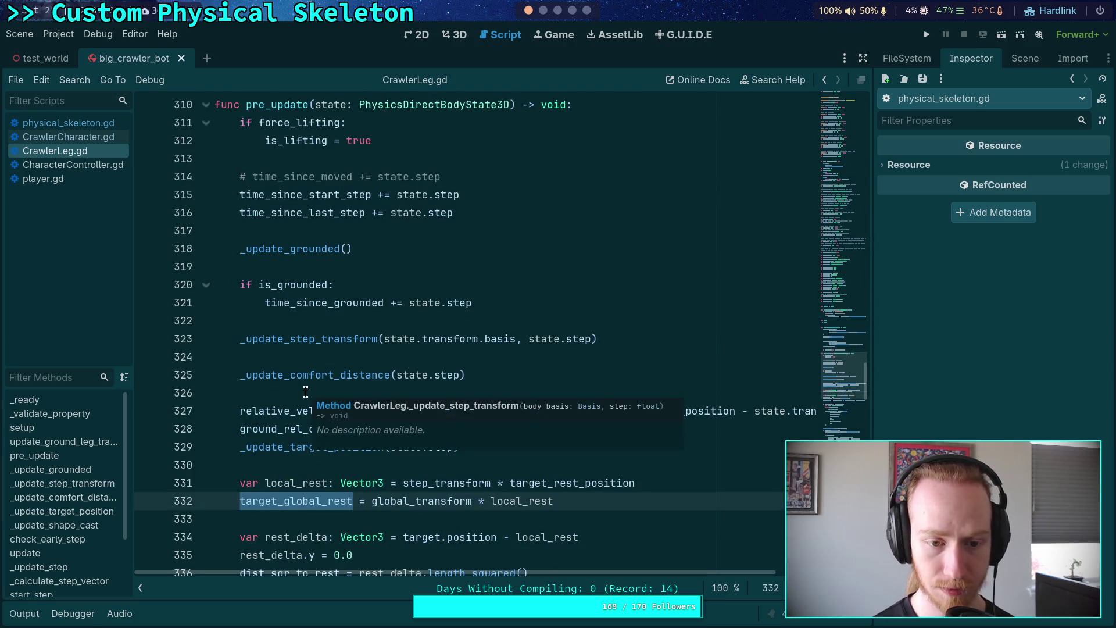
scroll(278, 386, "up", 10)
Collapse pre_update and read _update_target_position's ground_velocity and ground_friction clamp code.
left_click(206, 266)
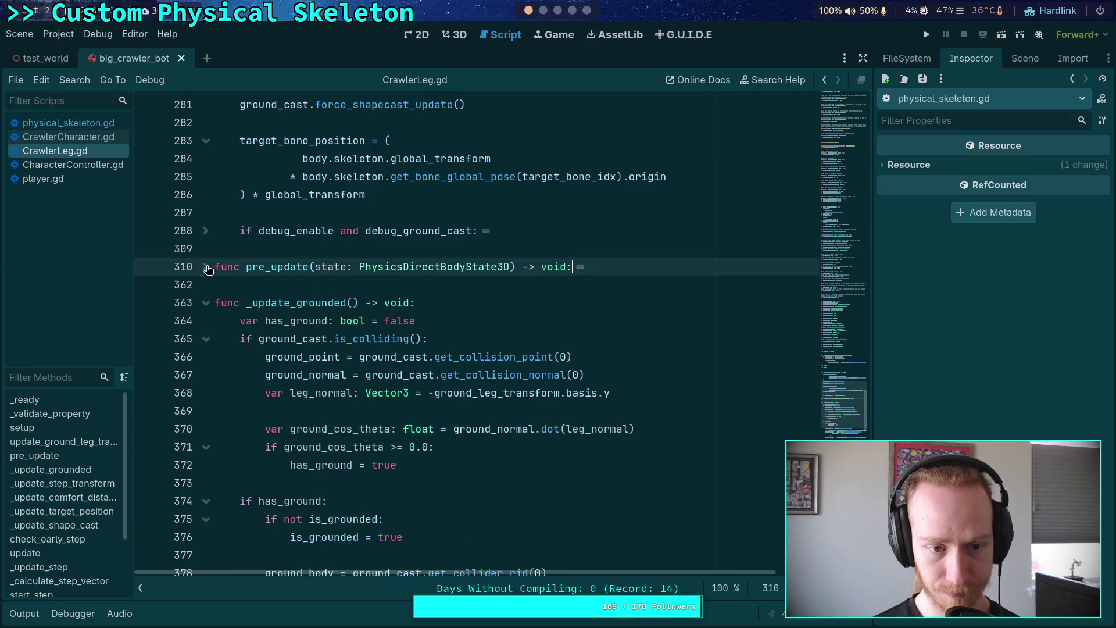
scroll(431, 382, "down", 3)
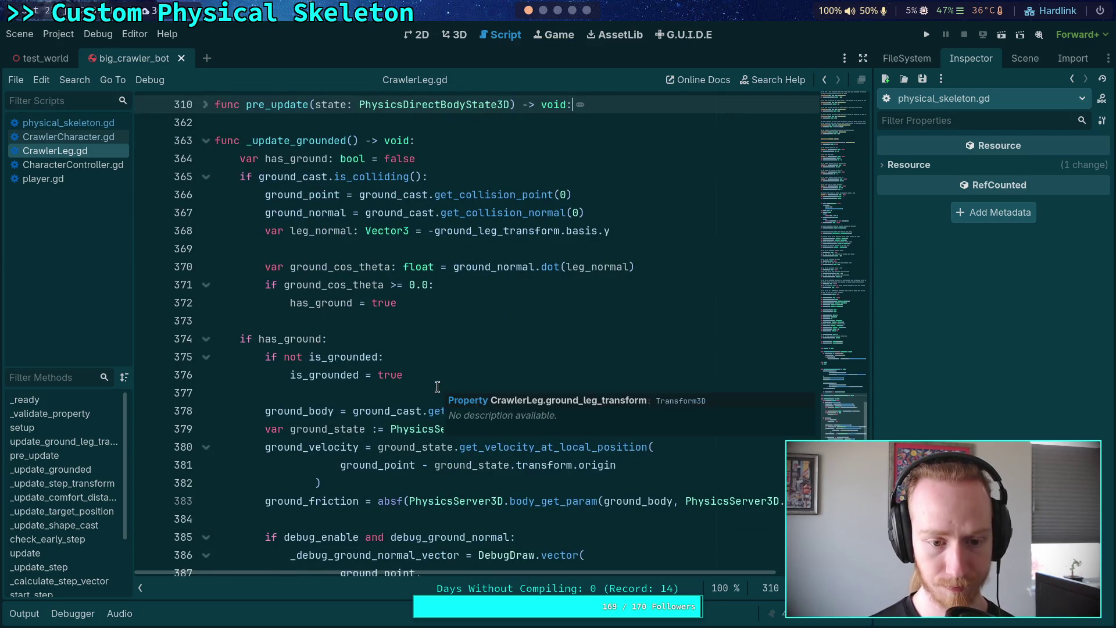
scroll(437, 387, "down", 2)
scroll(437, 387, "down", 1)
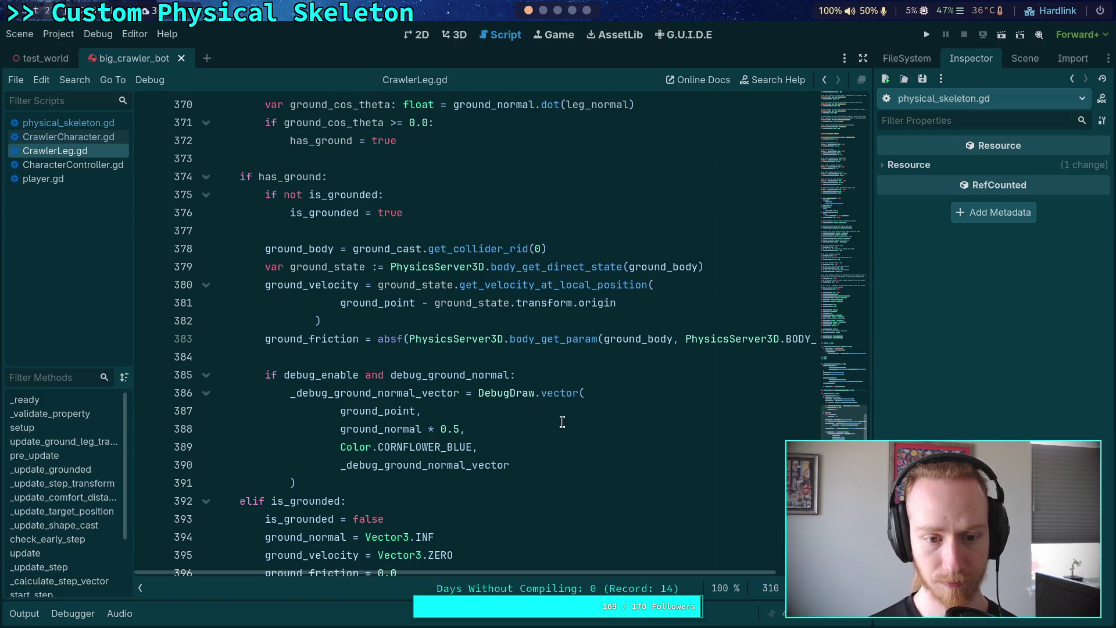
scroll(562, 421, "down", 1)
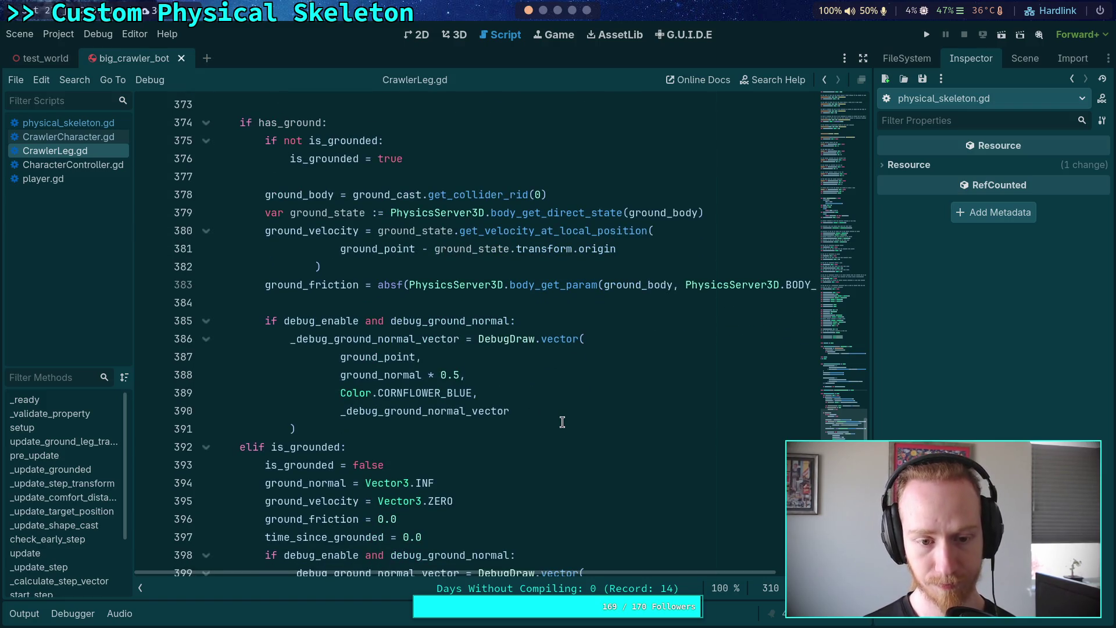
scroll(562, 421, "up", 1)
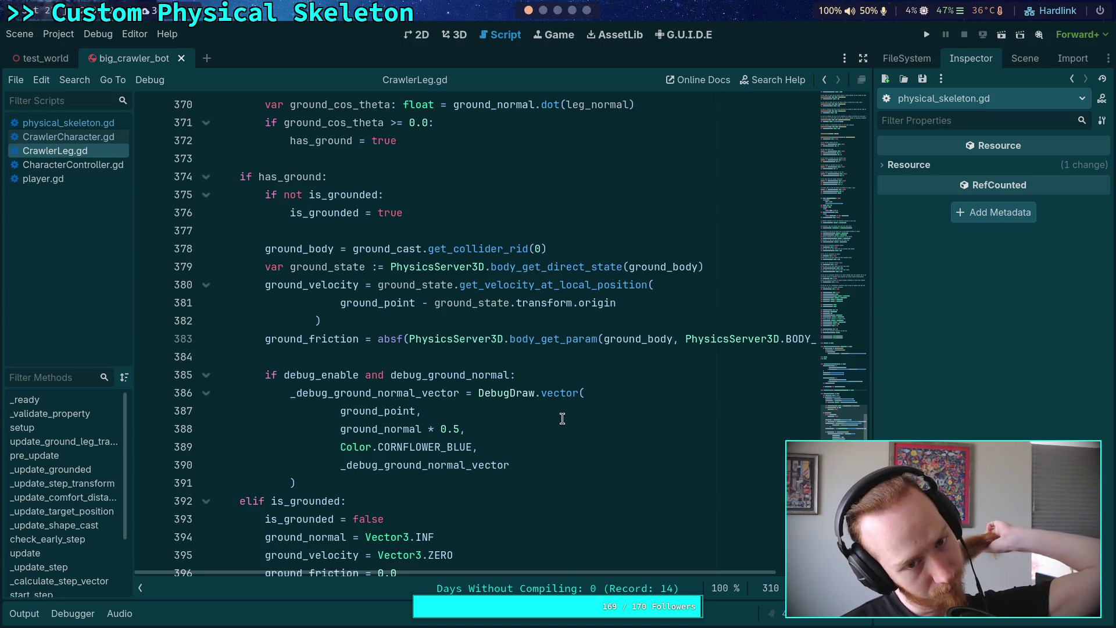
scroll(562, 418, "down", 7)
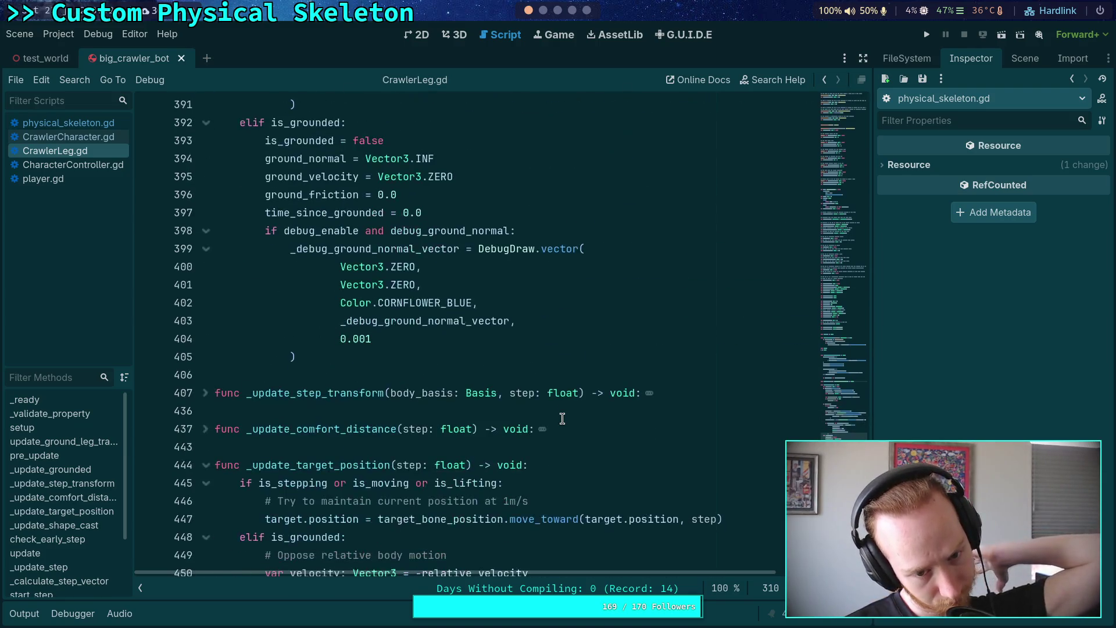
scroll(562, 418, "down", 3)
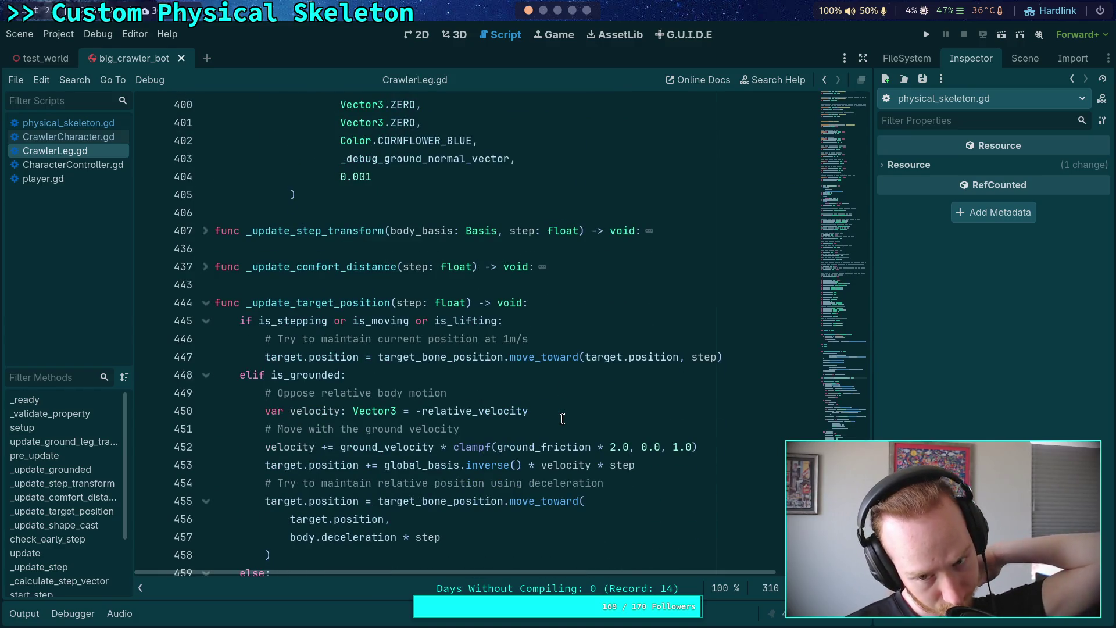
scroll(563, 419, "down", 3)
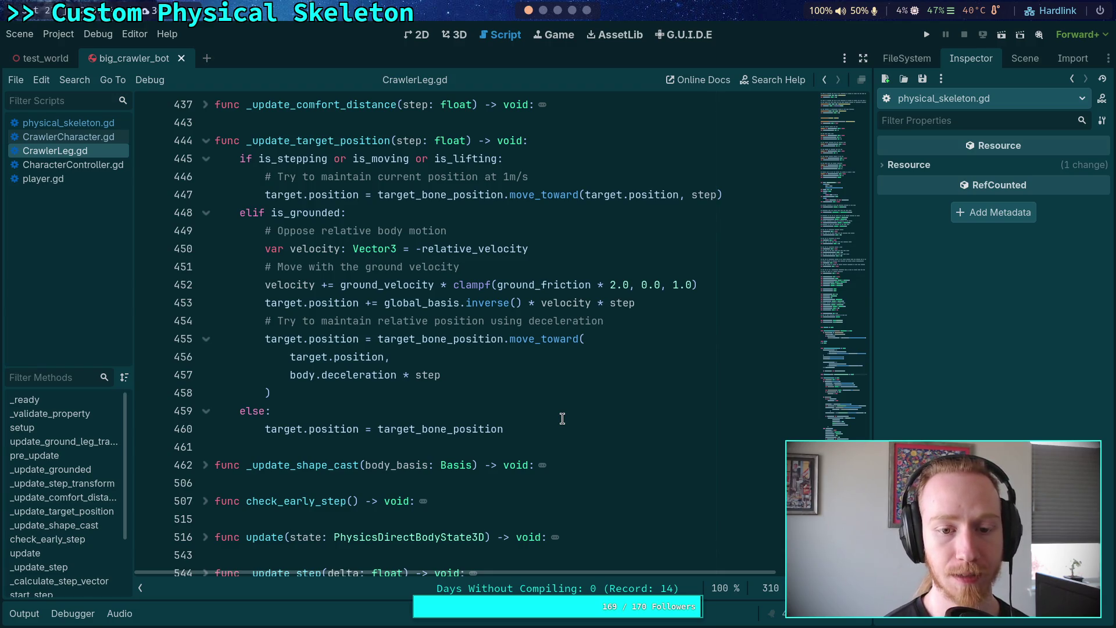
Select the _update_target_position call and search the script for it with Ctrl+F.
double_click(340, 143)
key("ctrl+f")
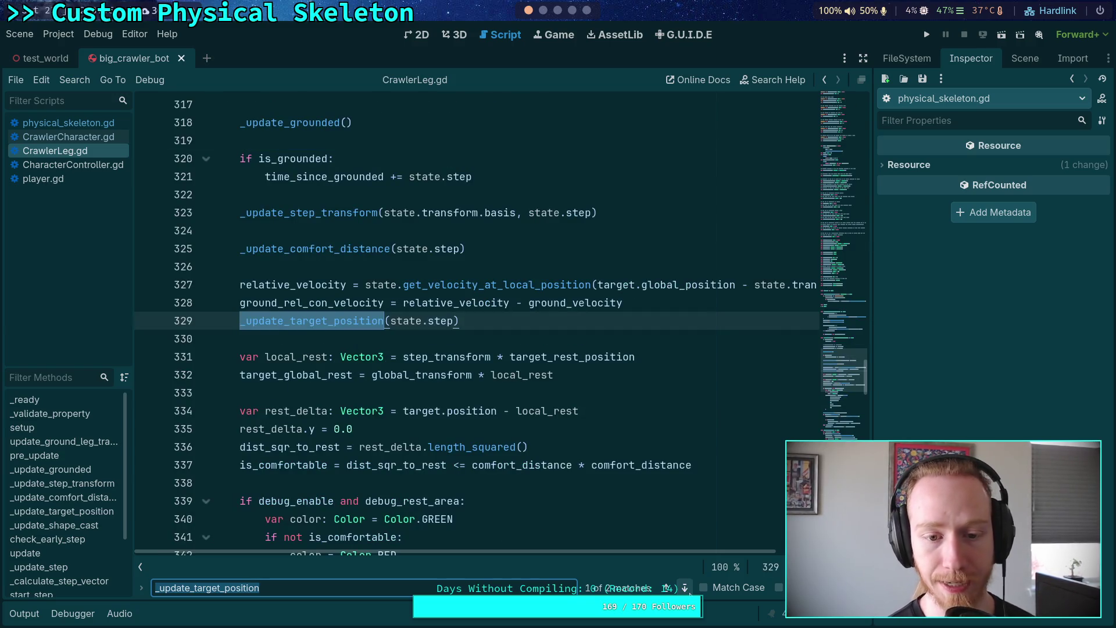
scroll(477, 343, "up", 3)
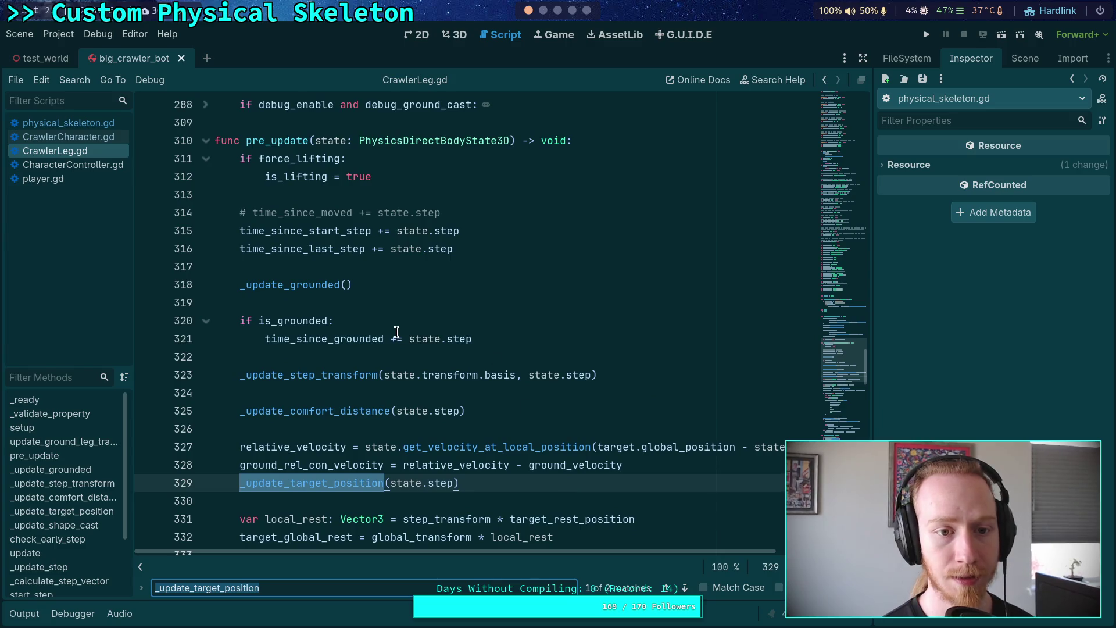
Look through CrawlerCharacter.gd, then bring up physical_skeleton.gd at its velocity-zeroing loop.
left_click(96, 139)
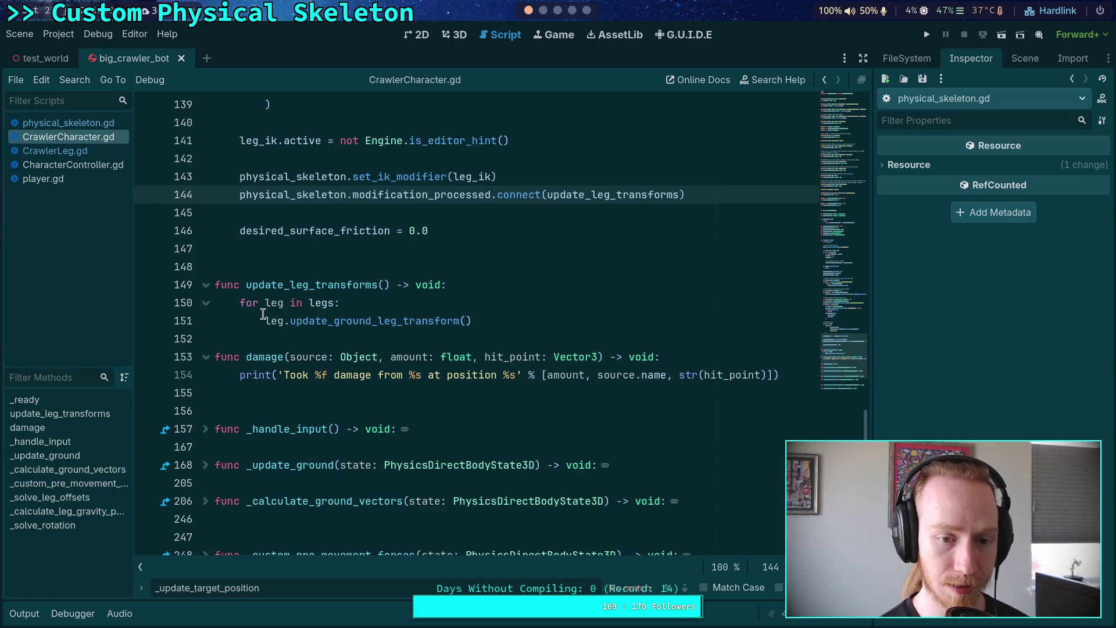
scroll(321, 348, "down", 3)
scroll(321, 348, "up", 18)
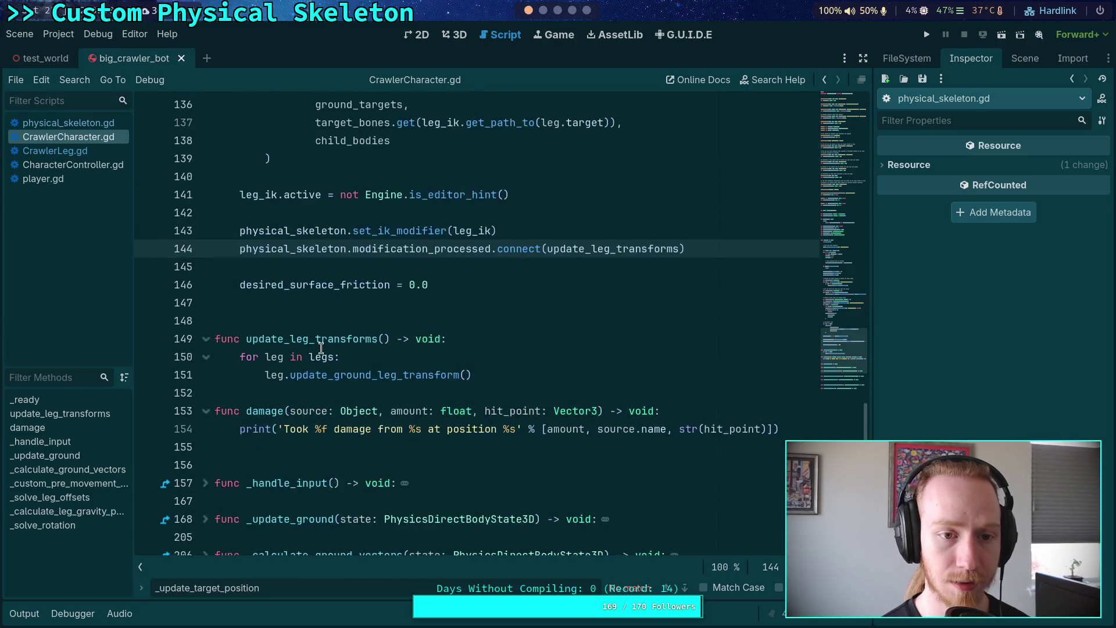
scroll(320, 348, "up", 5)
scroll(321, 348, "down", 18)
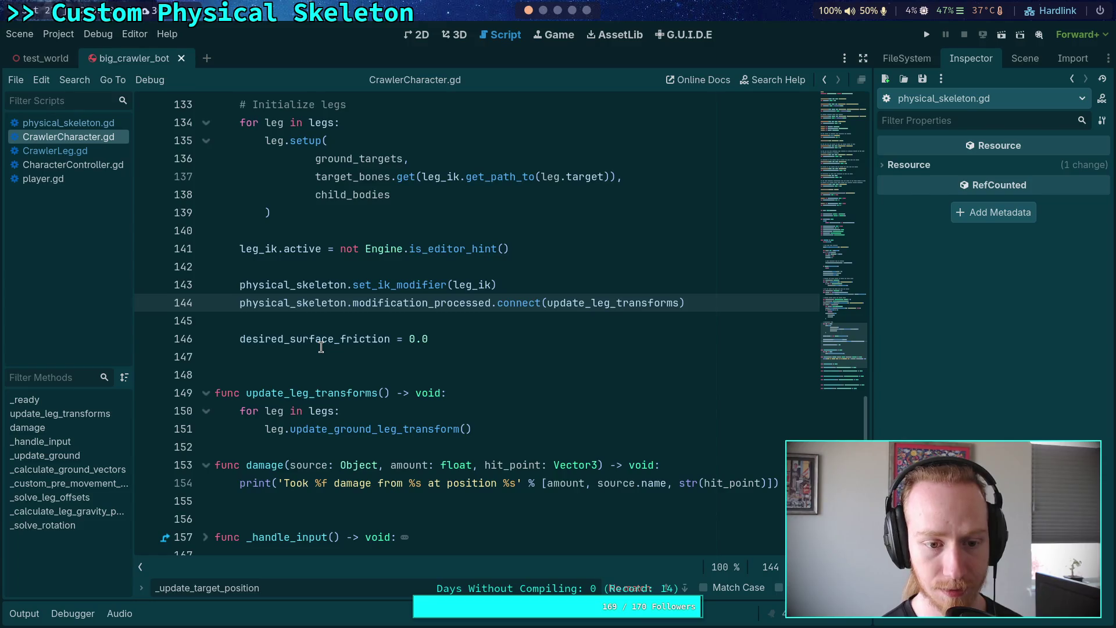
scroll(321, 348, "down", 3)
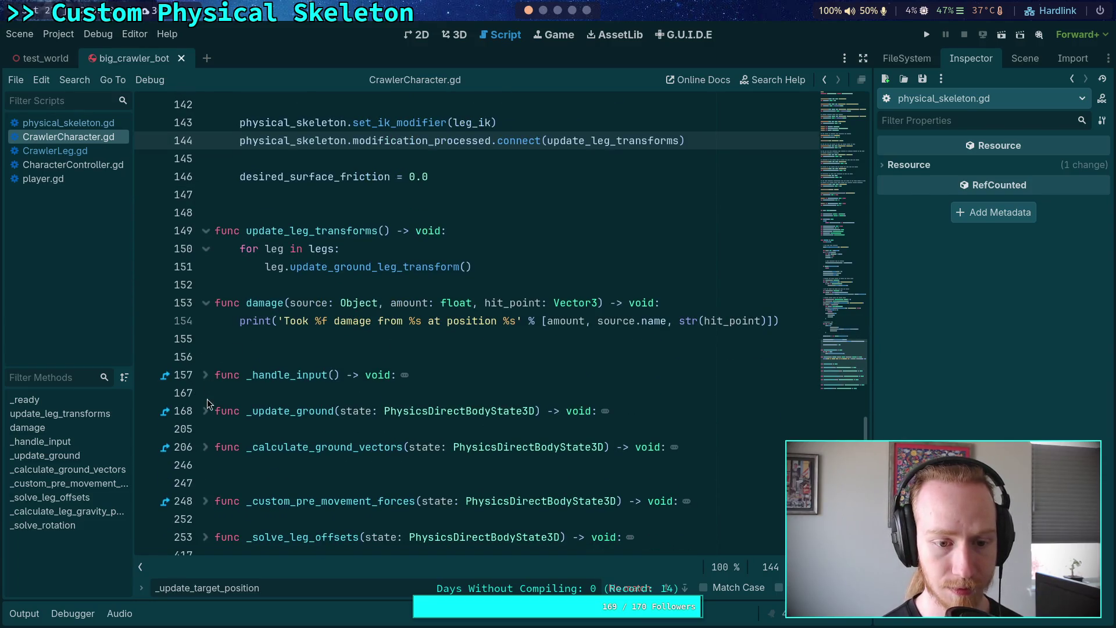
scroll(205, 417, "down", 2)
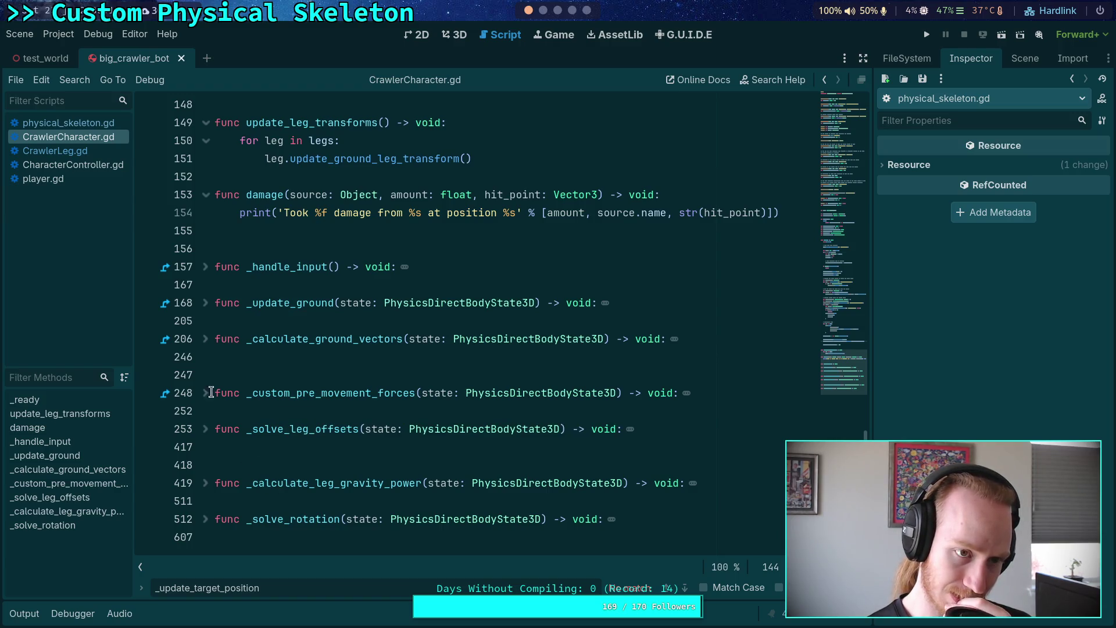
left_click(74, 123)
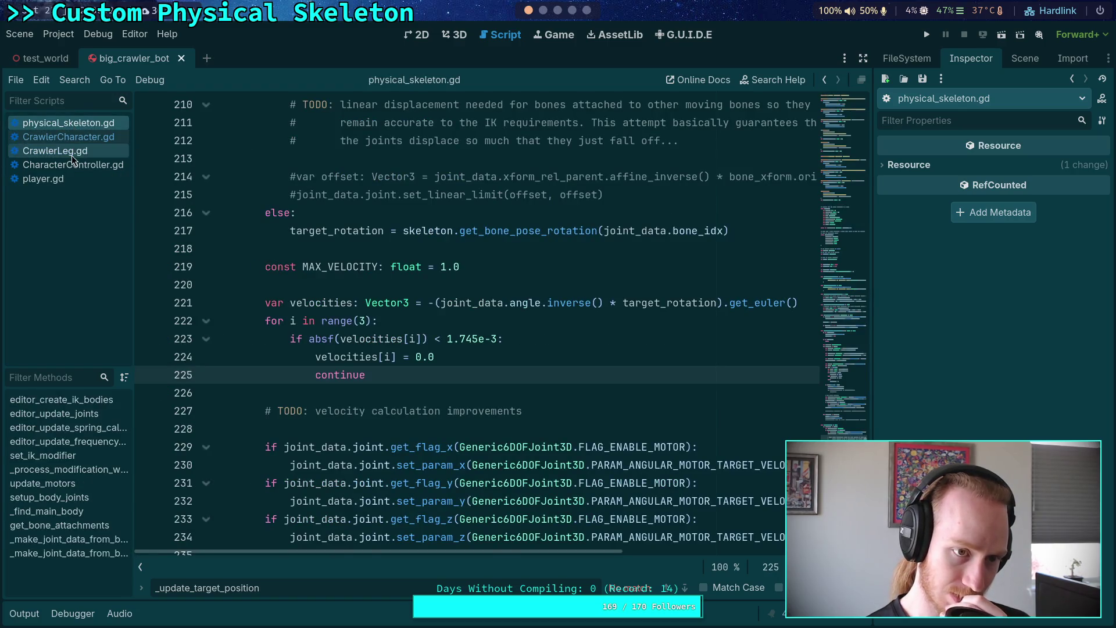
Return to CrawlerLeg.gd at the _update_target_position definition and close the big_crawler_bot scene tab.
left_click(72, 152)
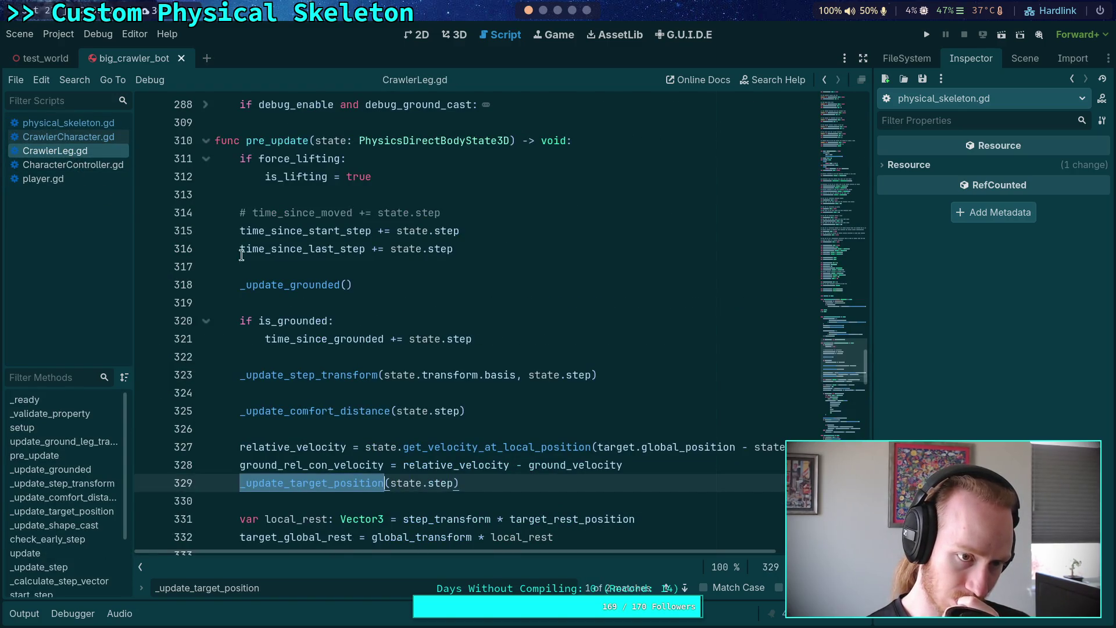
left_click(685, 588)
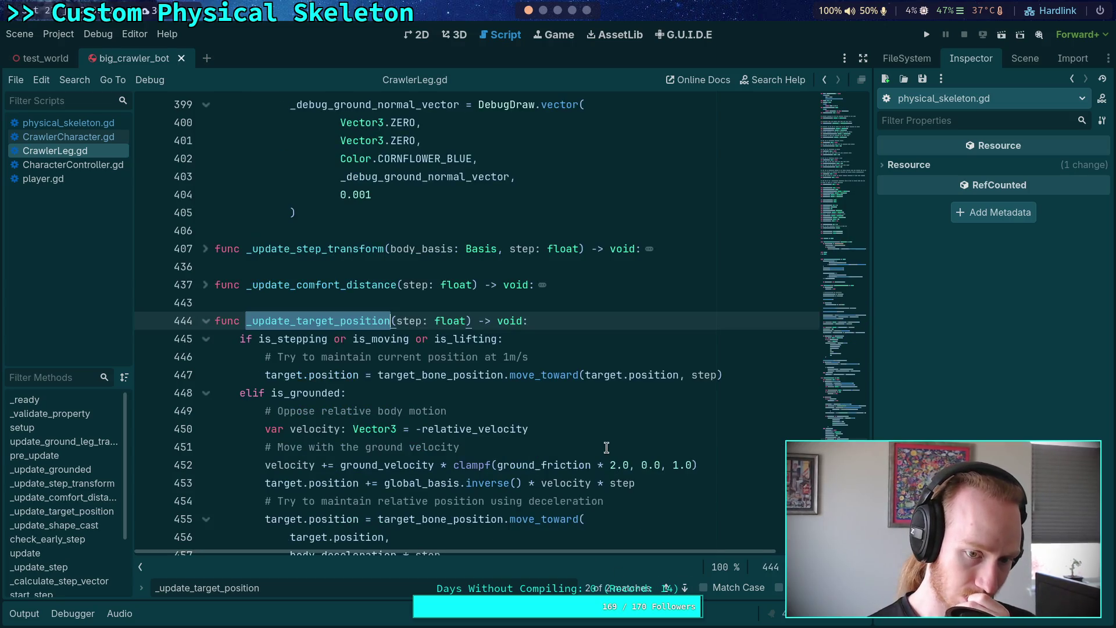
scroll(607, 450, "down", 2)
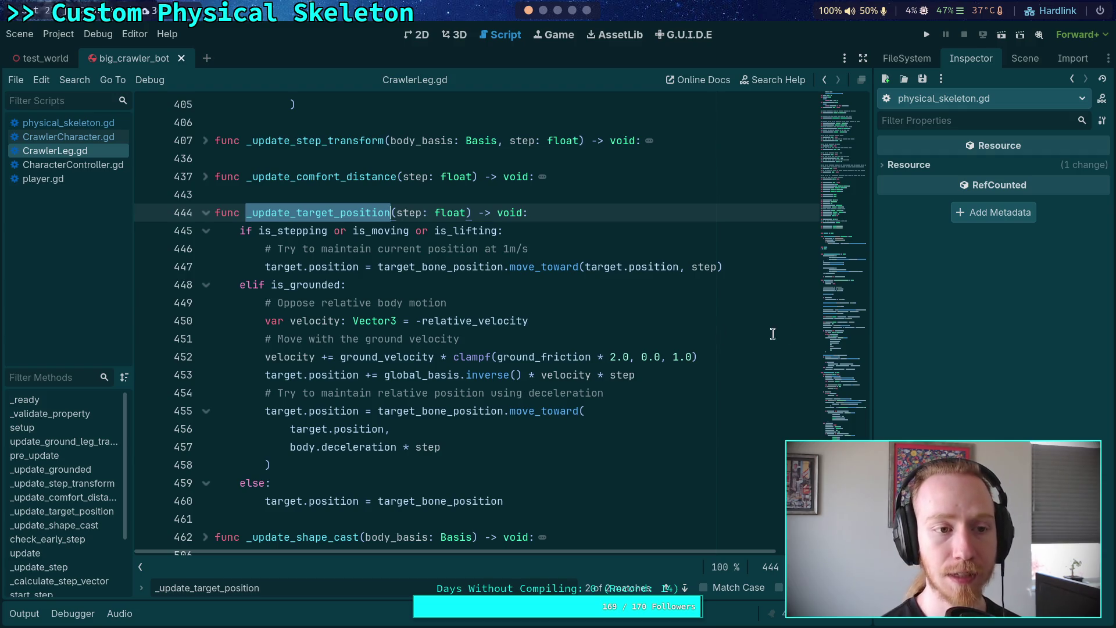
scroll(742, 333, "up", 5)
left_click(182, 62)
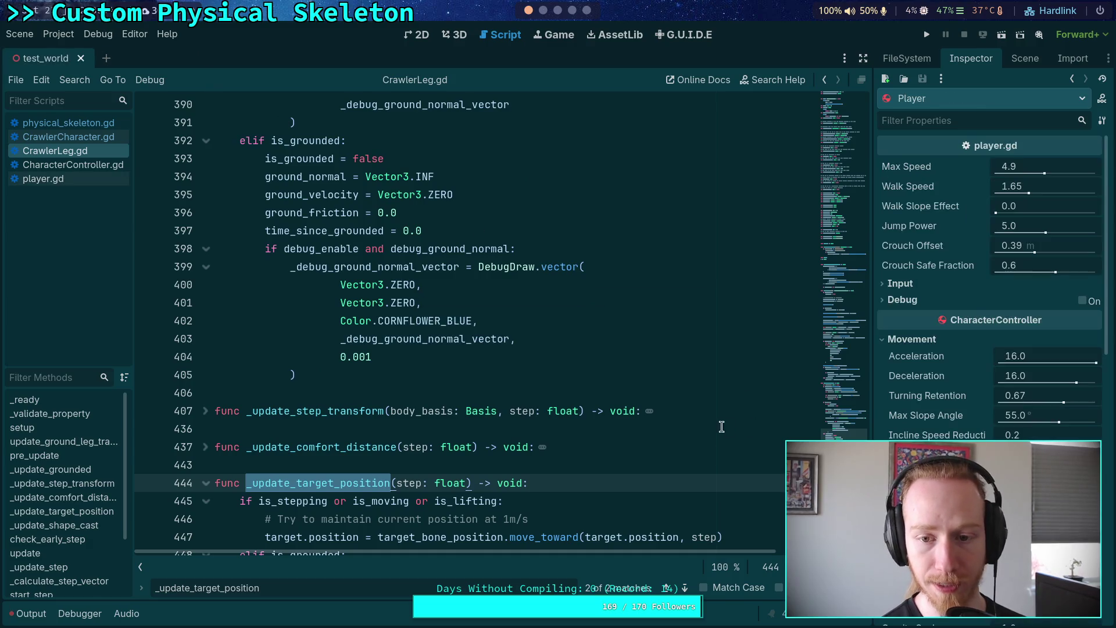
Set debug_enable, debug_ik_target and debug_step_target to true in CrawlerLeg.gd, save, and run the project.
left_click(849, 215)
left_click_drag(848, 218, 854, 207)
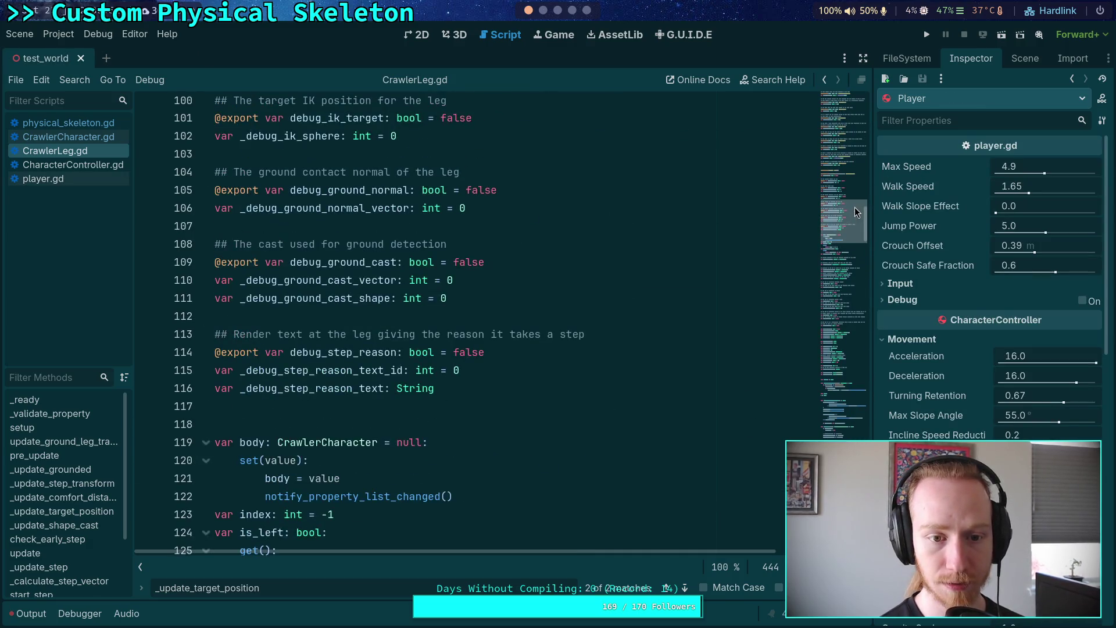
scroll(412, 352, "up", 3)
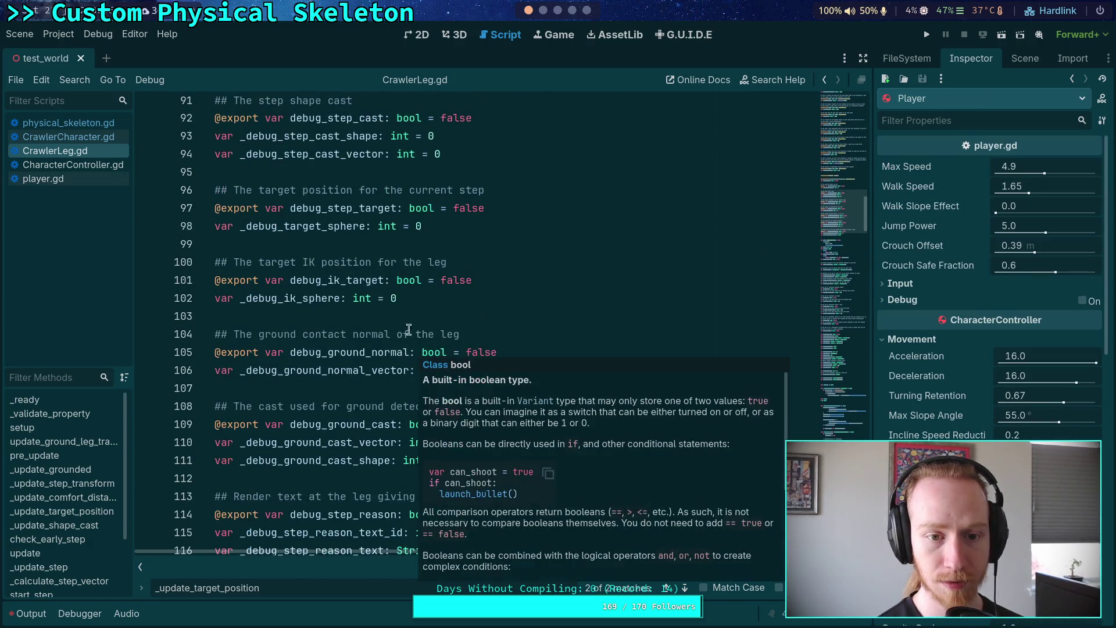
double_click(451, 281)
type("true")
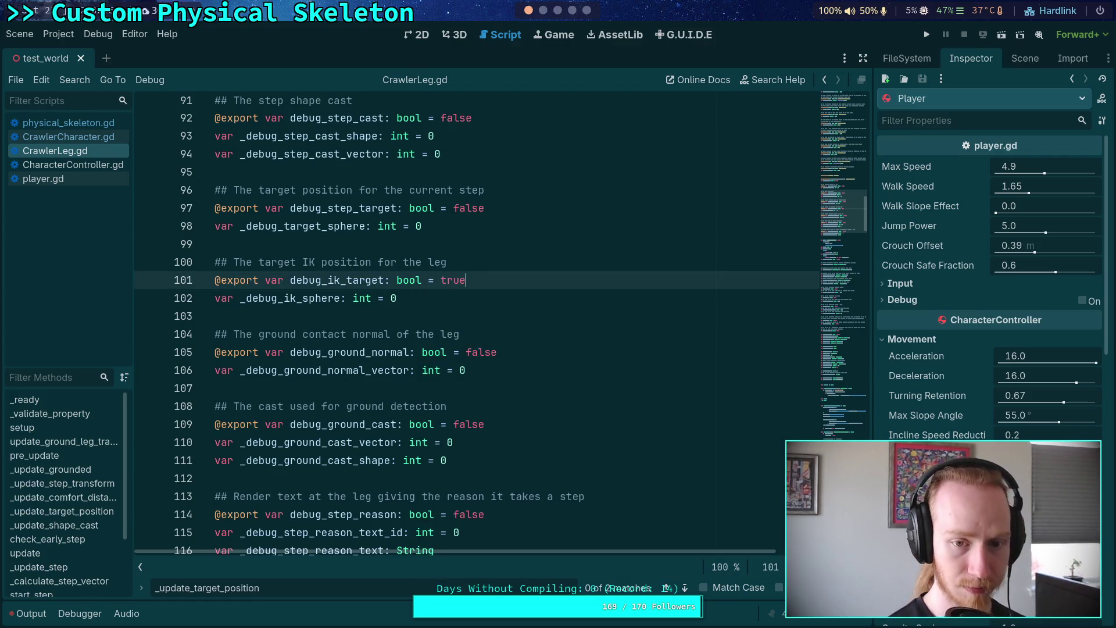
scroll(432, 283, "up", 3)
double_click(379, 153)
type("tru")
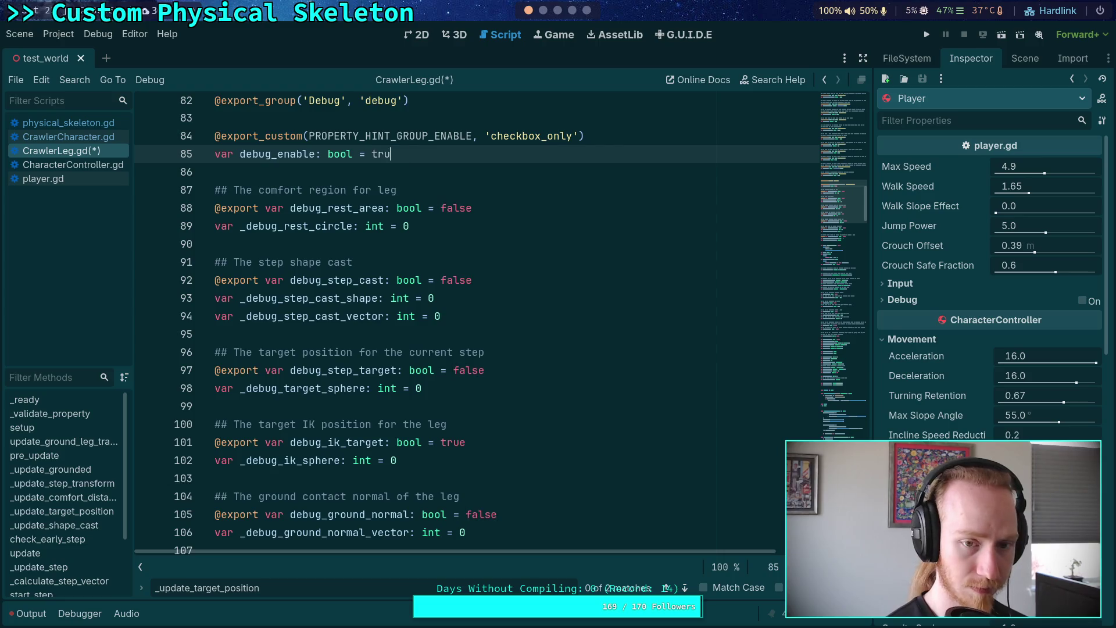
key("ctrl+s")
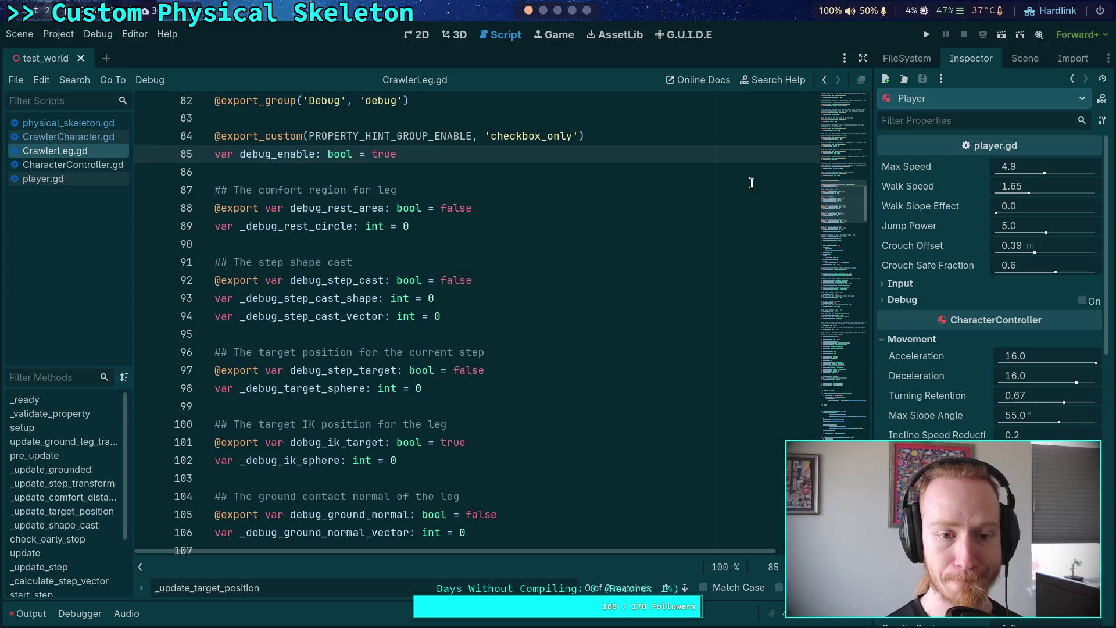
double_click(465, 372)
type("true")
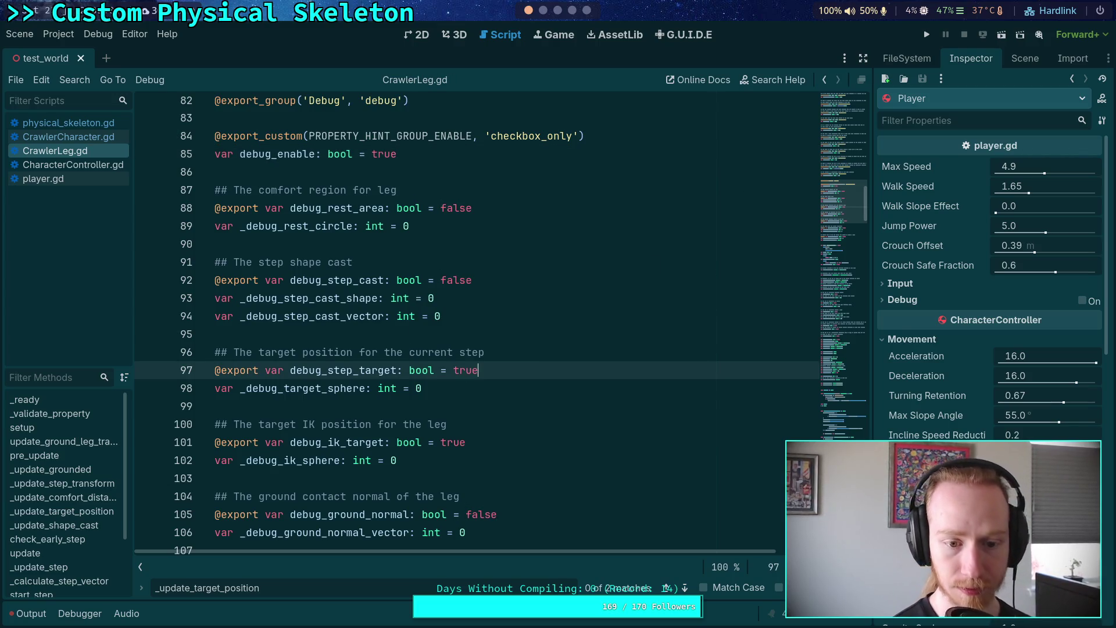
left_click(927, 36)
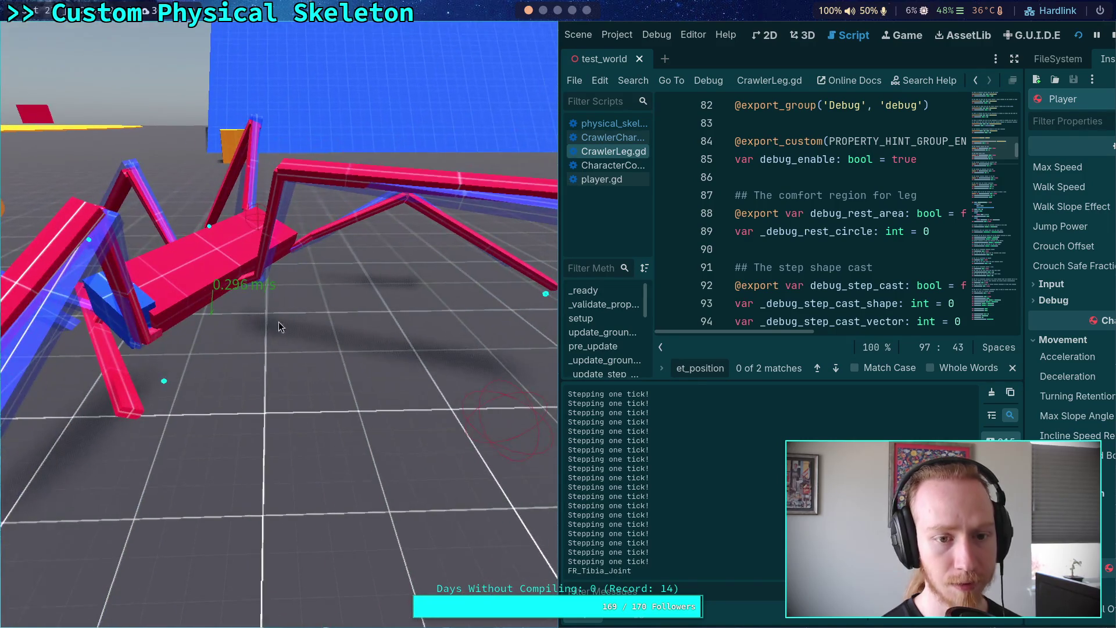
Stop the running crawler test game with F8 after checking the leg debug drawing.
key("F8")
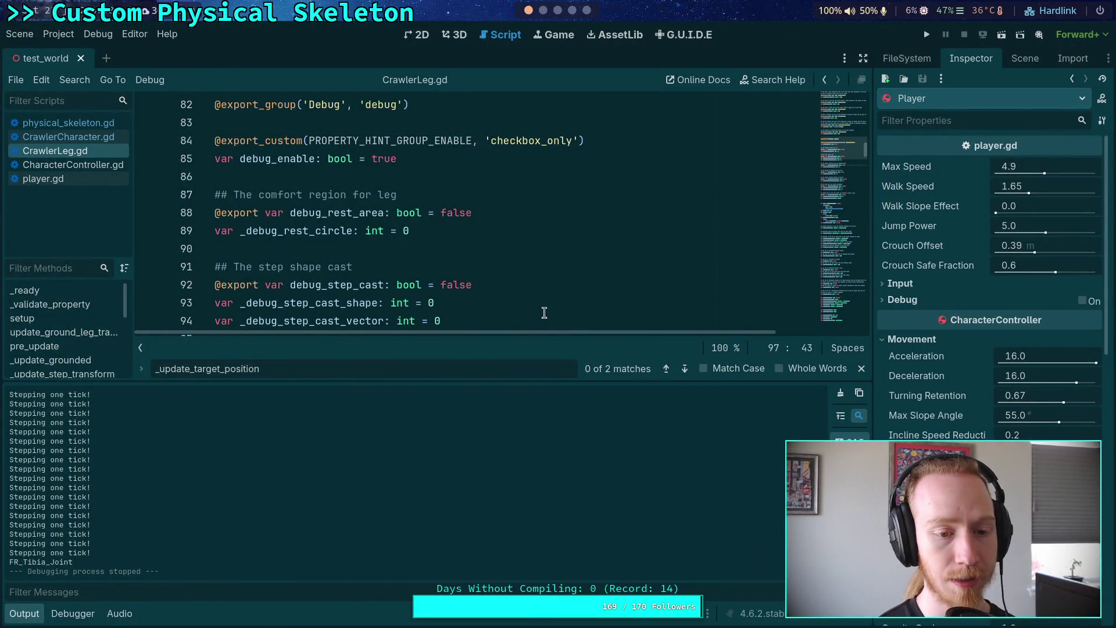
Collapse the Output log and reopen the big_crawler_bot scene from the Scene dock.
left_click(36, 615)
mouse_move(242, 523)
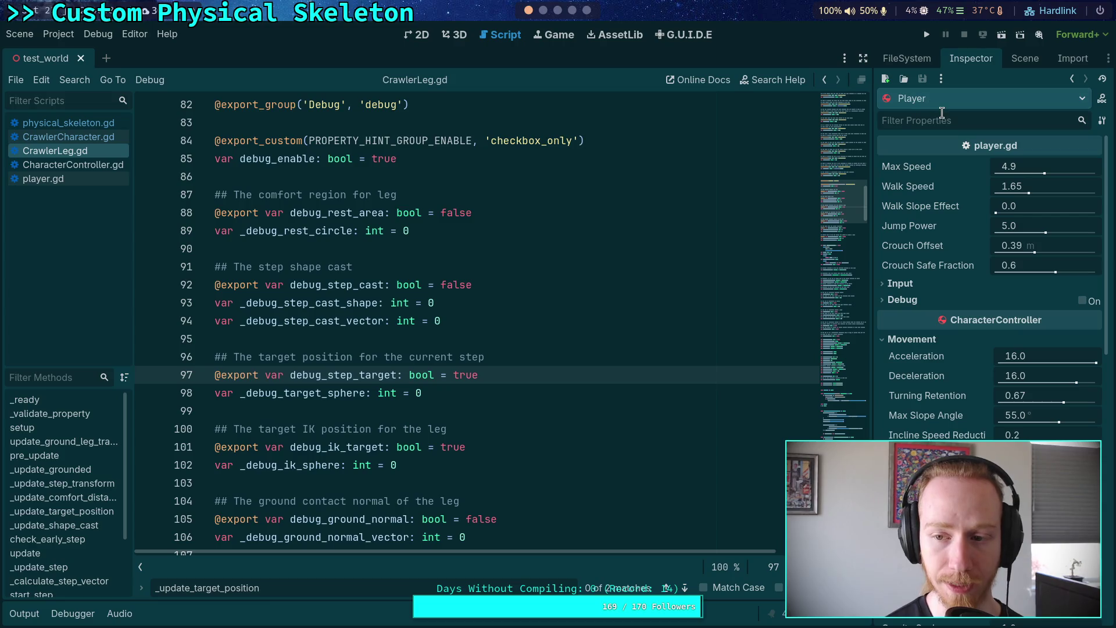
left_click(1013, 67)
left_click(1079, 245)
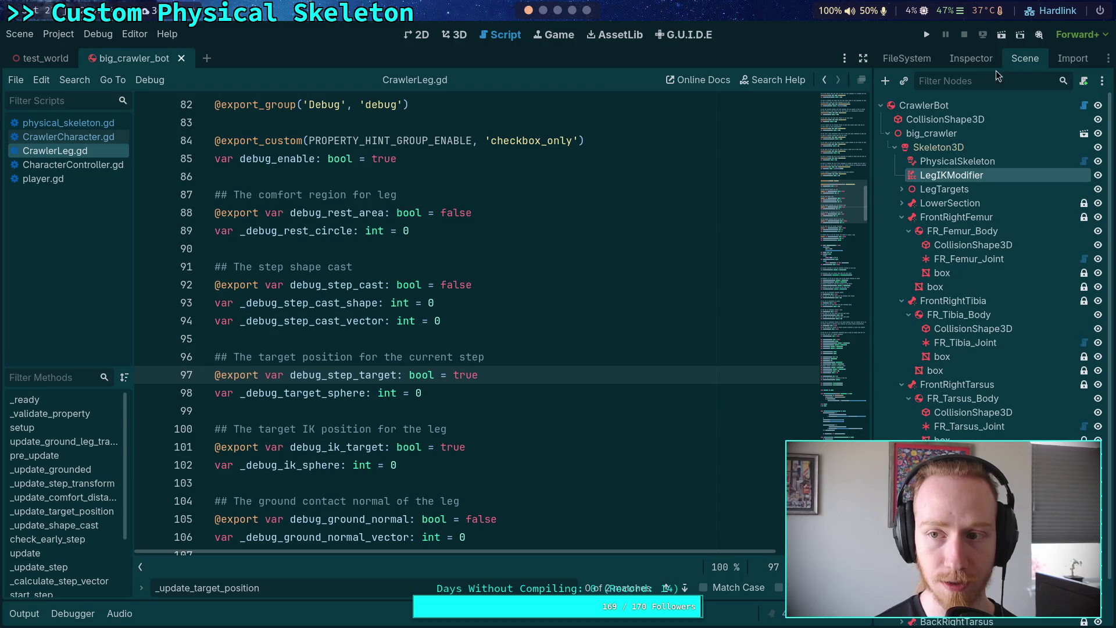
Select LegIKModifier and widen the Inspector to view its IterateIK3D settings.
left_click(982, 190)
left_click(960, 185)
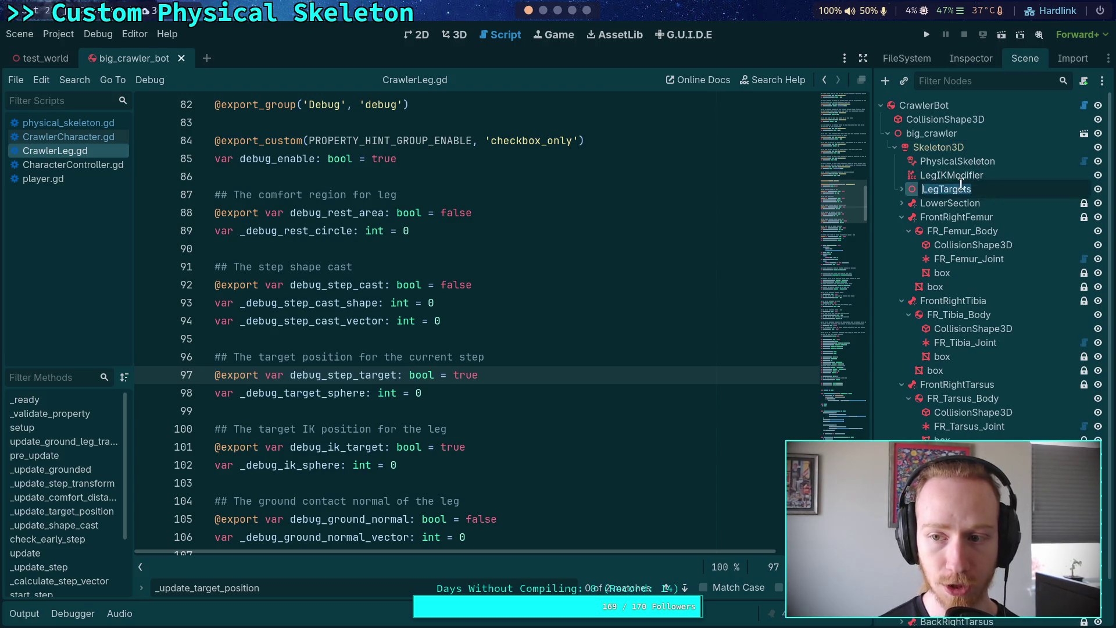
left_click(970, 176)
left_click(971, 58)
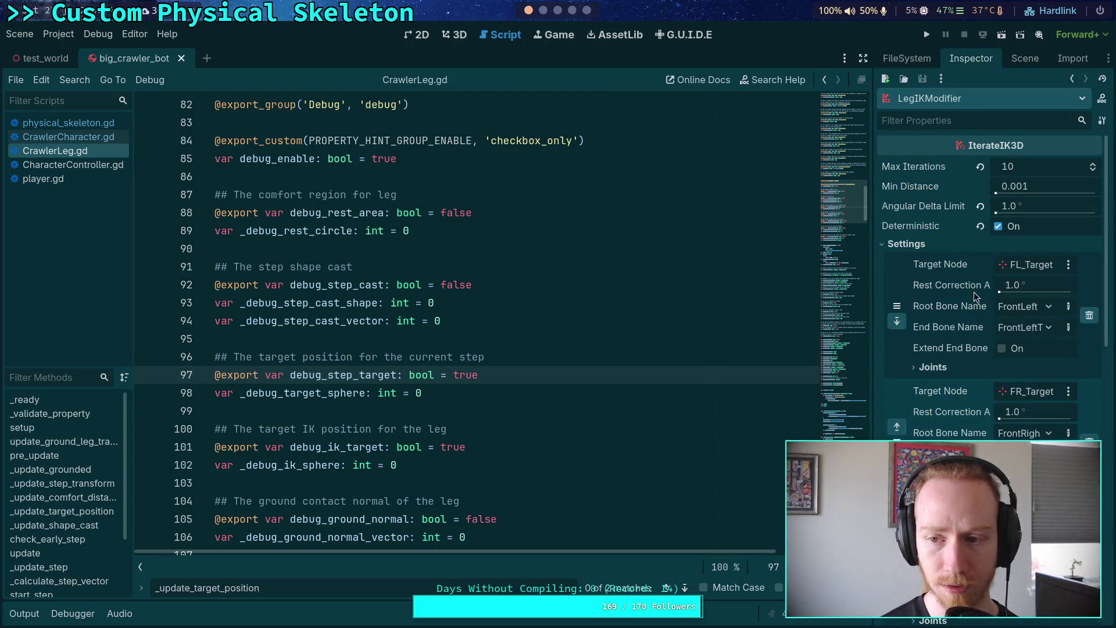
left_click_drag(873, 303, 814, 303)
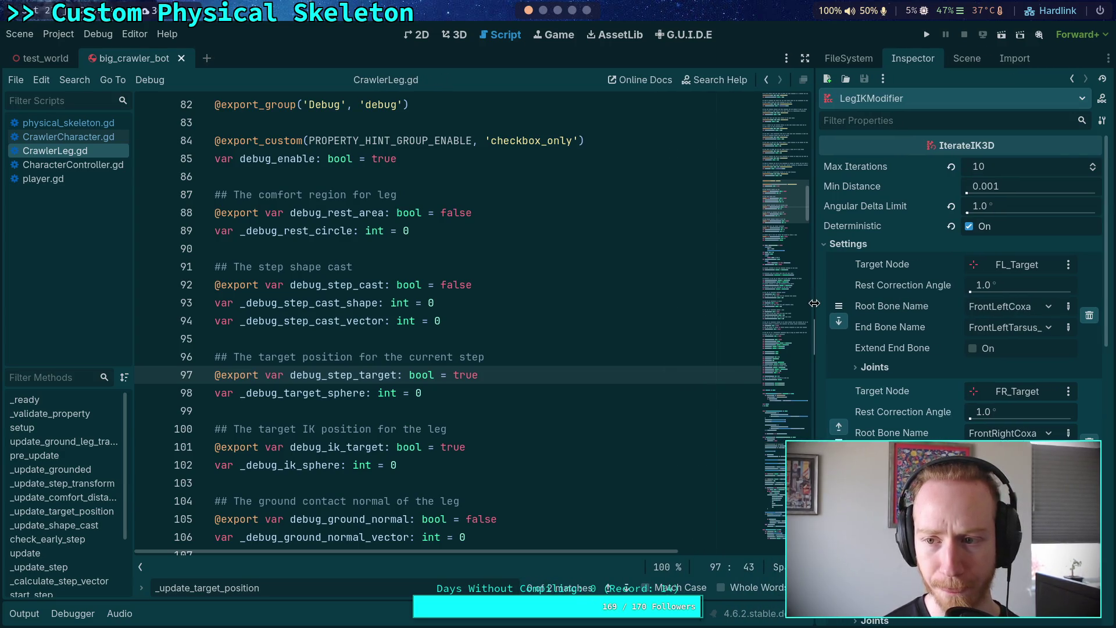